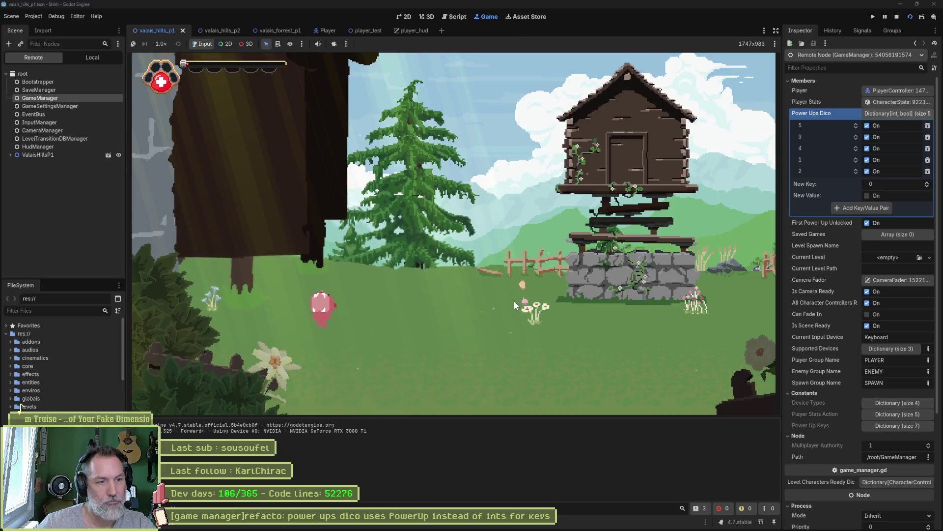
Play-test the level by running the fox left and right and jumping, then stop the game.
key("Right")
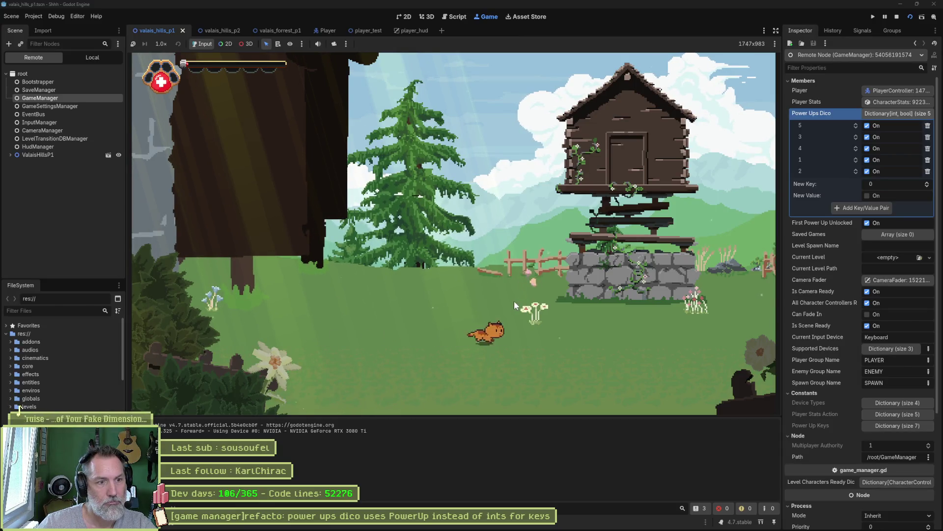
key("Left")
key("Right")
key("Right")
key("space")
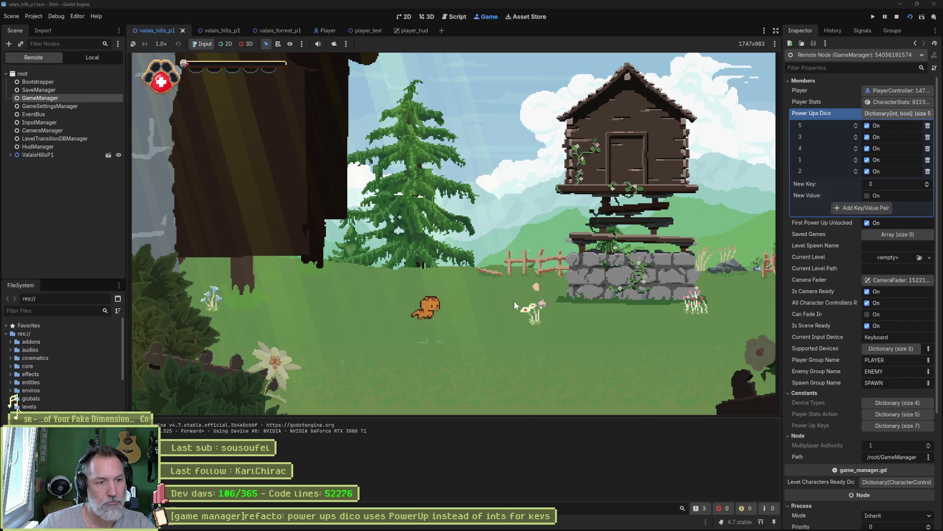
key("Right")
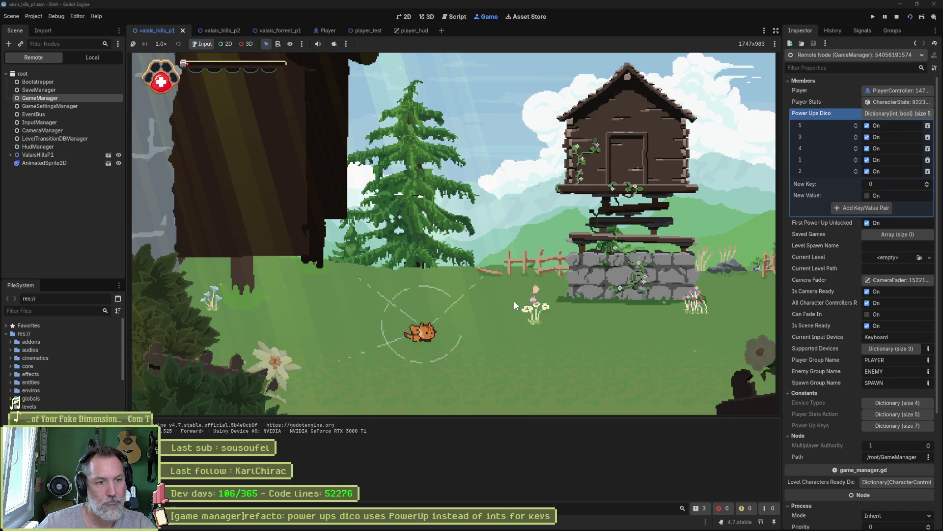
key("F8")
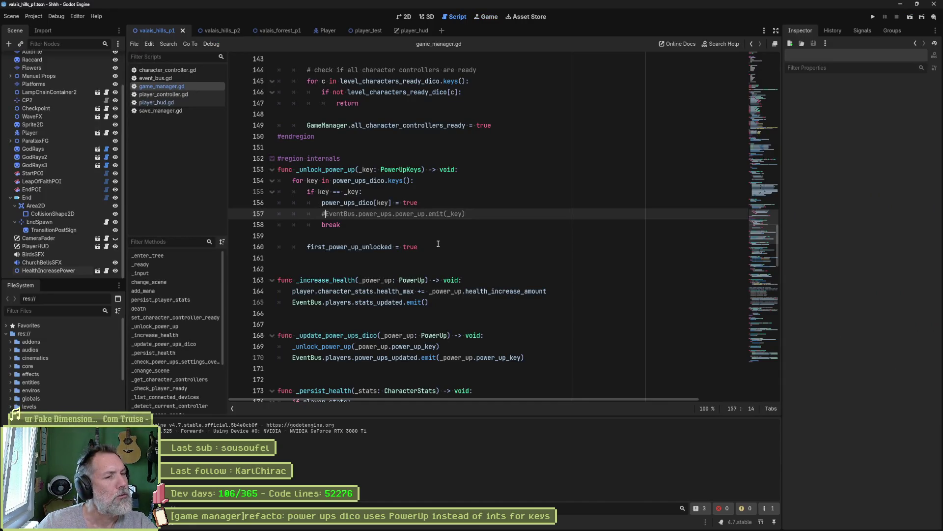
Delete the commented power-up emit line and keep break inside the matching-key if block.
key("ctrl+shift+k")
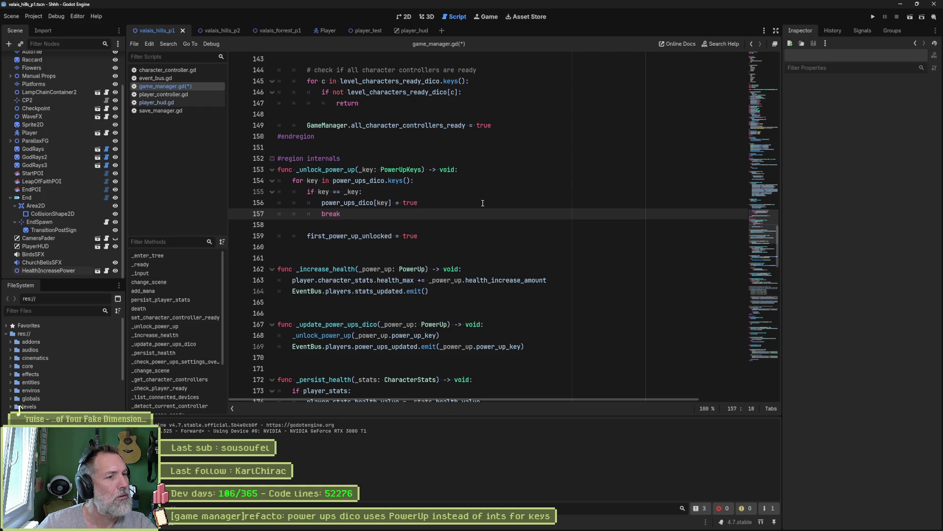
key("alt+Down")
key("alt+Down")
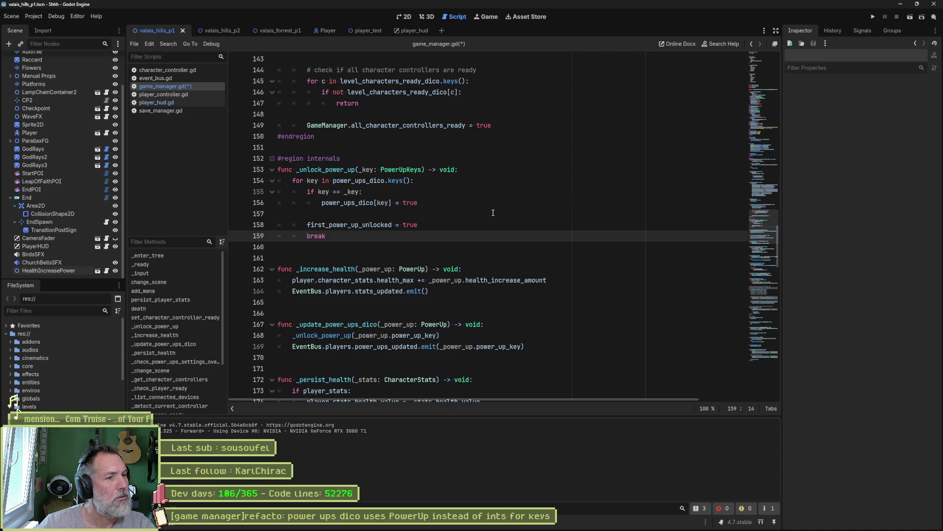
key("alt+Up")
key("alt+Up")
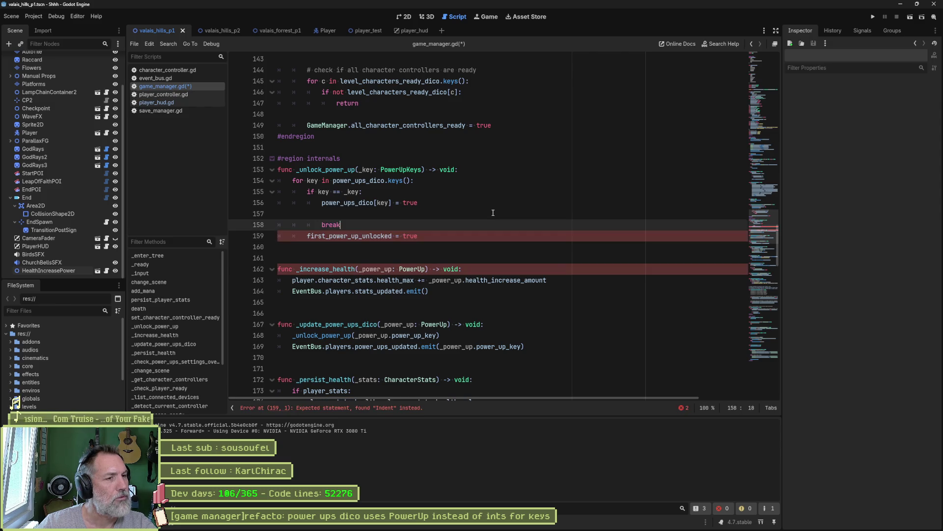
key("Tab")
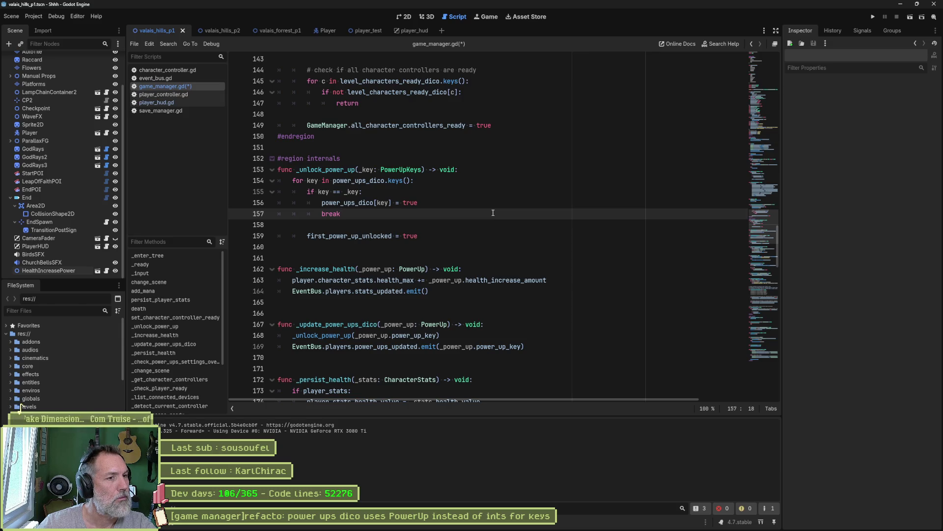
Move first_power_up_unlocked = true above break inside the branch, save game_manager.gd, and launch the game.
key("Down")
key("Down")
key("alt+Up")
key("alt+Up")
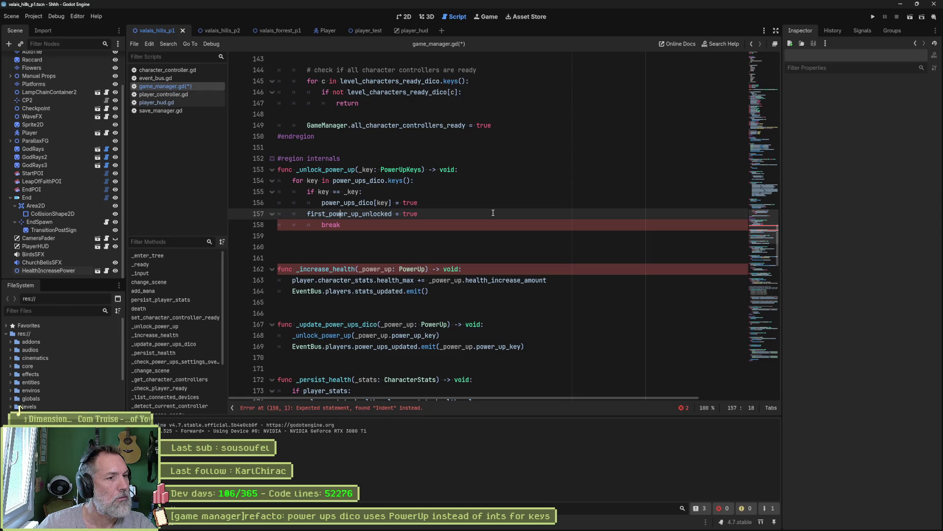
key("Home")
key("Tab")
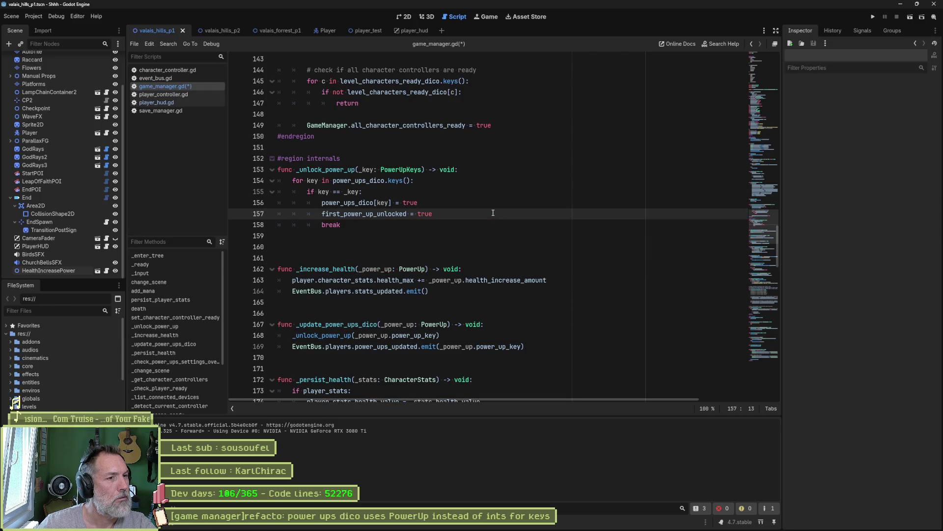
key("ctrl+s")
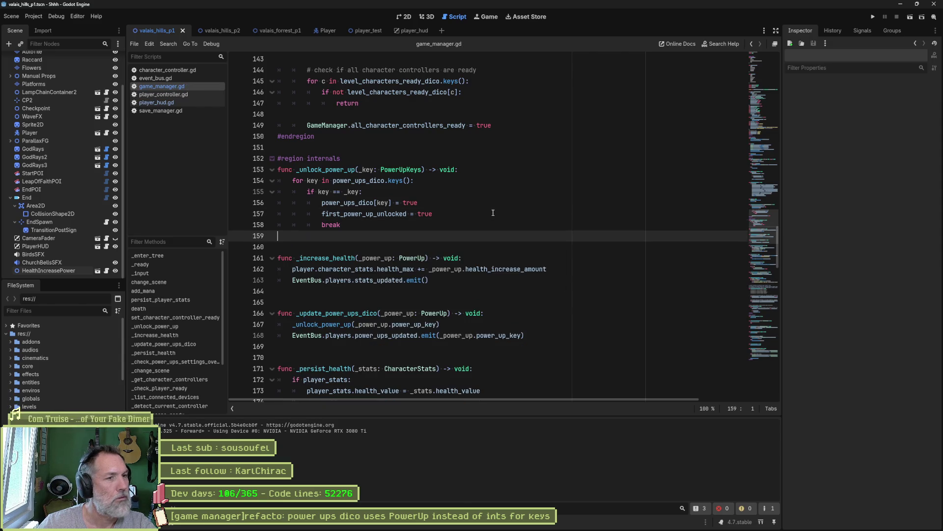
key("F6")
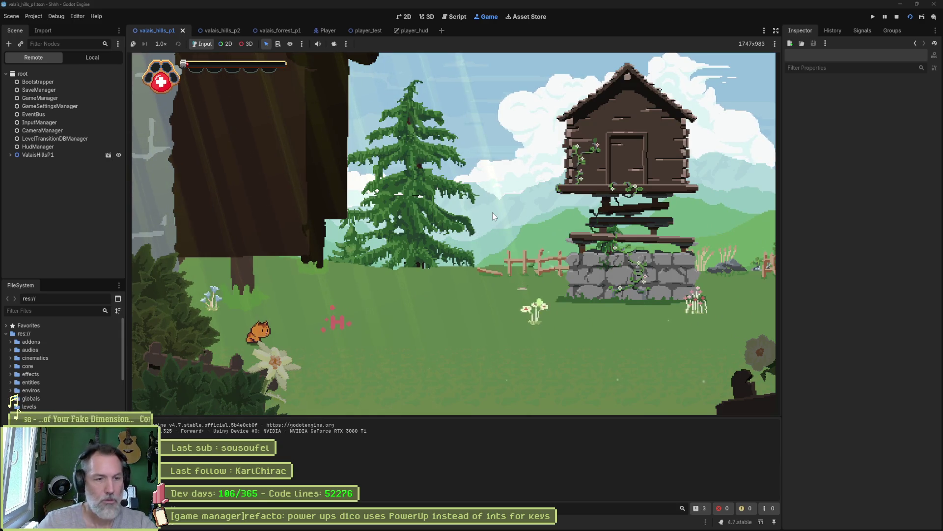
Run the player_test scene, grab the purple power-up, stop, and bring up player_hud.gd.
key("F8")
left_click(358, 30)
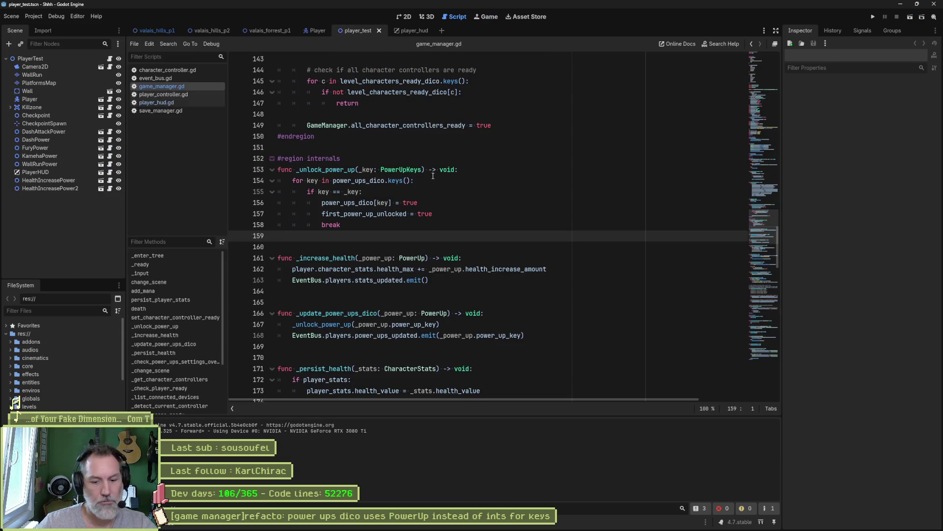
key("F6")
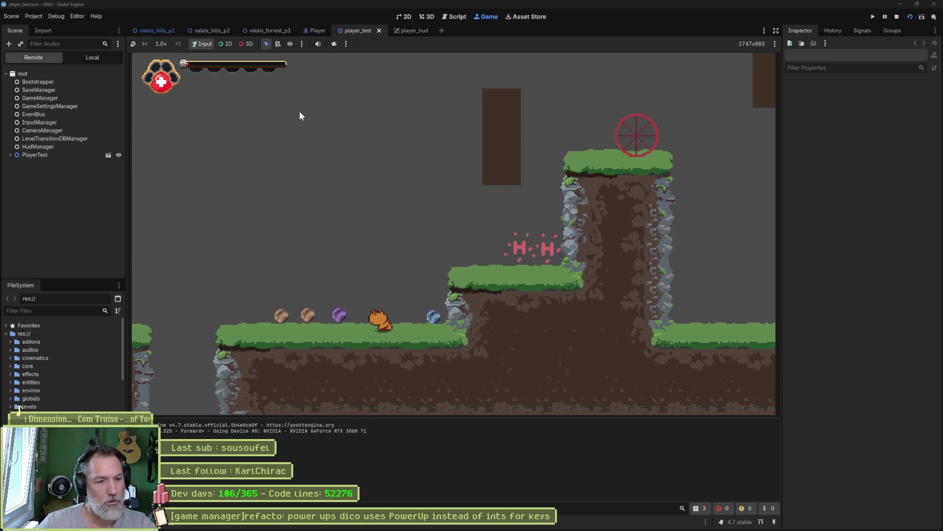
key("Left")
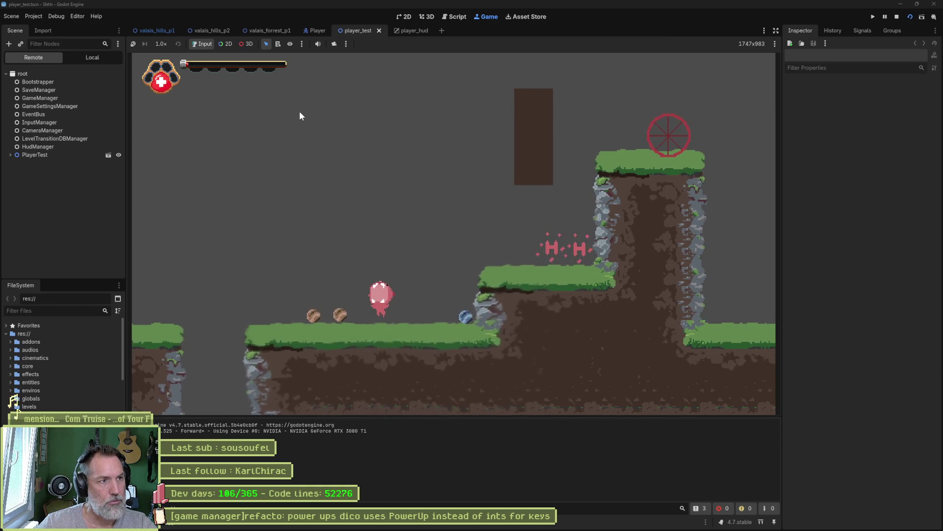
key("F8")
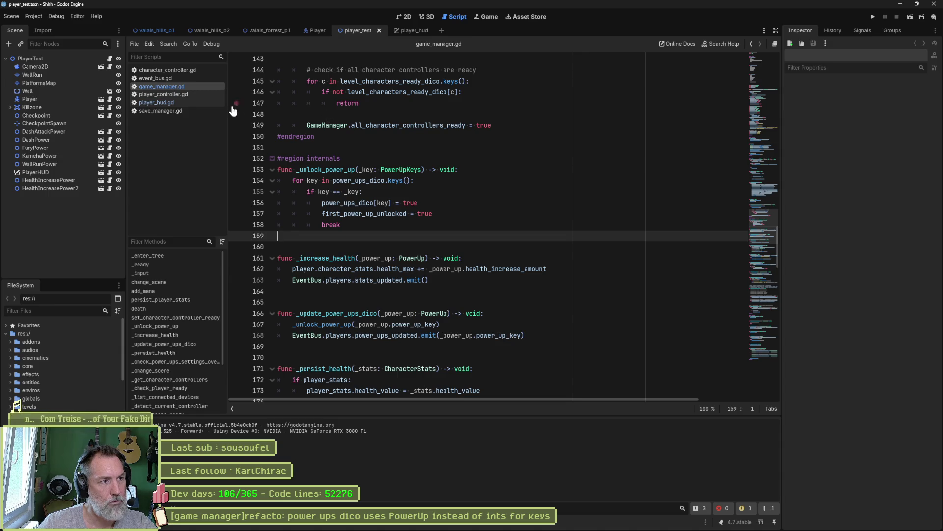
left_click(178, 103)
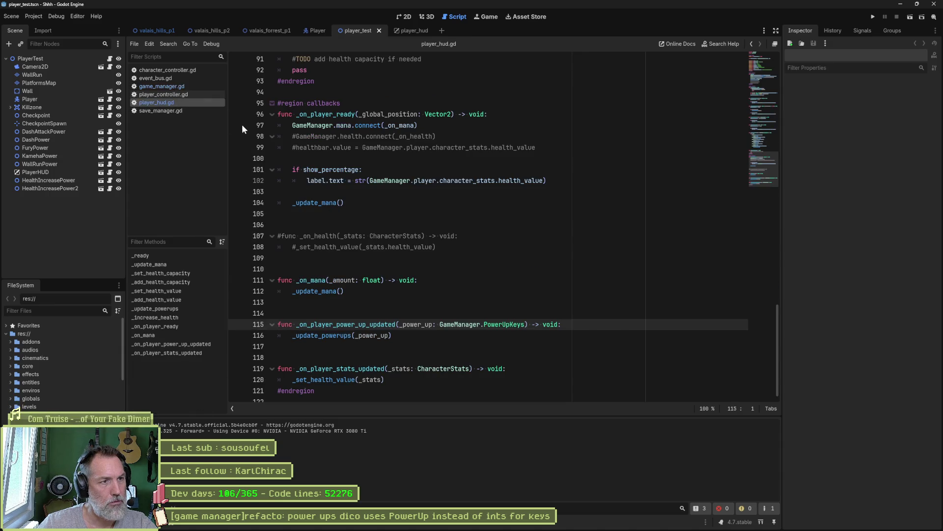
Remove the commented-out _on_health function from player_hud.gd and run to the line-112 breakpoint.
left_click_drag(441, 247, 455, 205)
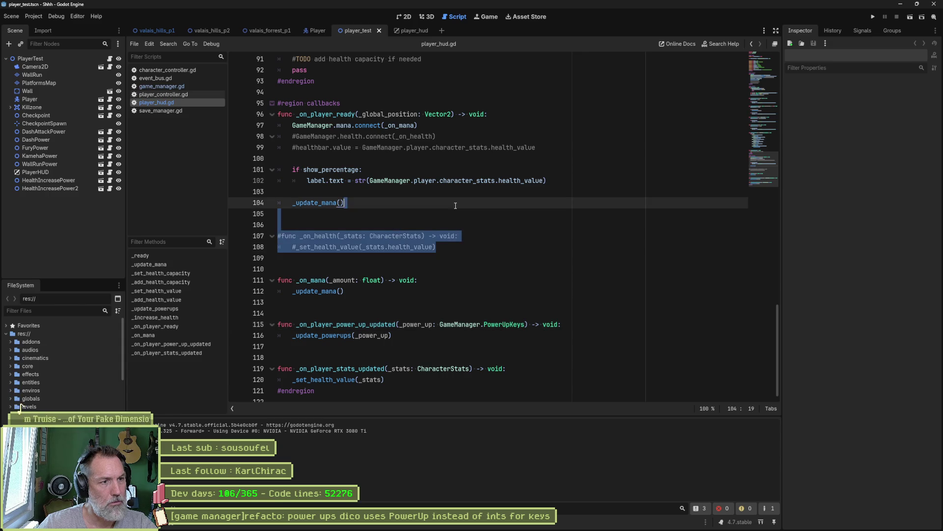
key("Delete")
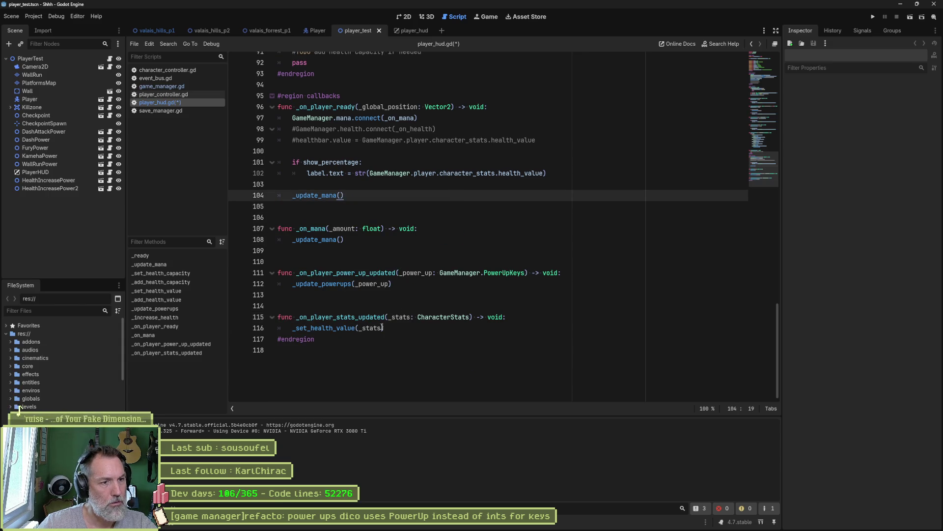
left_click(354, 284)
key("F6")
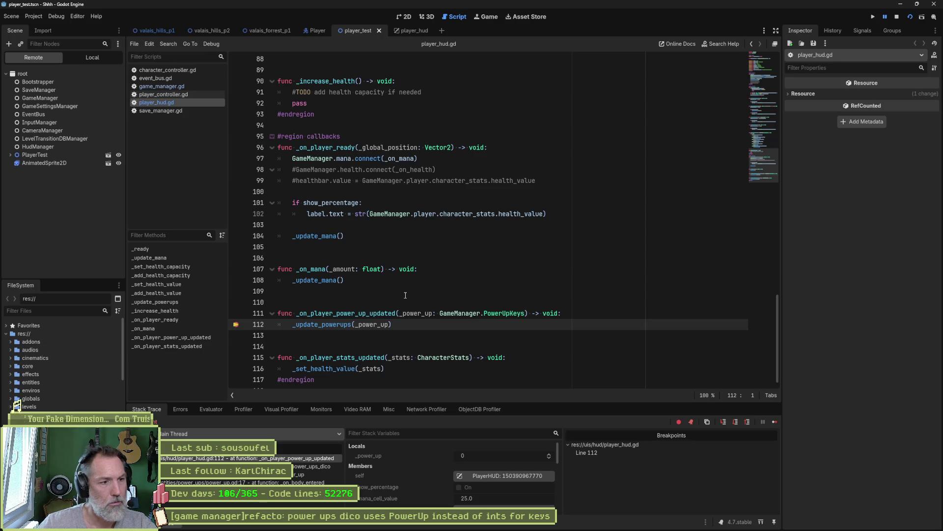
Breakpoint line 75 of _update_powerups, step to the HEALTH_INCREASE branch, stop debugging, and show the 2D view.
left_click(339, 325, "ctrl")
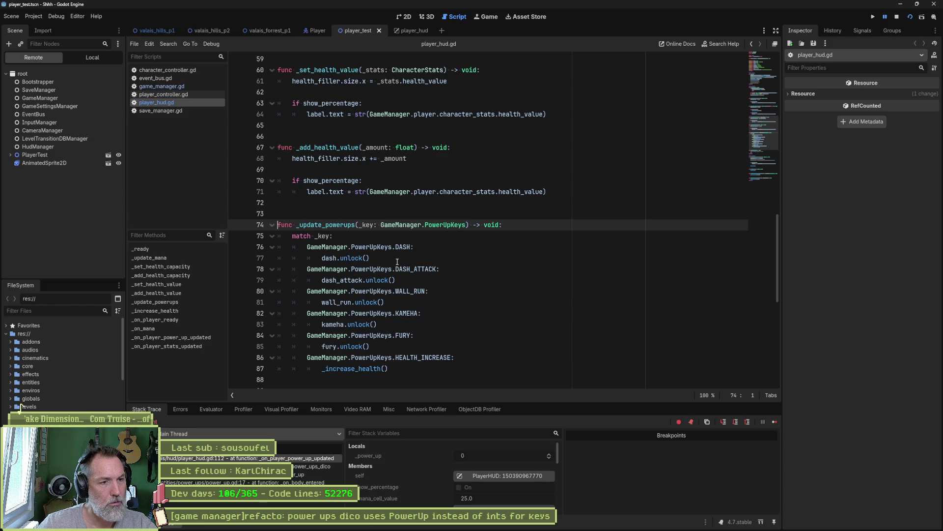
left_click(242, 236)
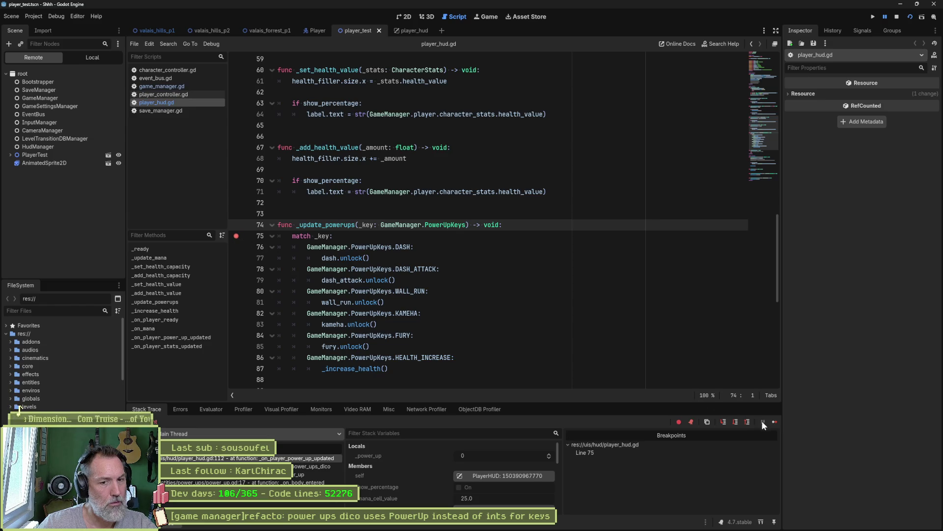
left_click(774, 421)
key("F10")
key("F10")
key("F10")
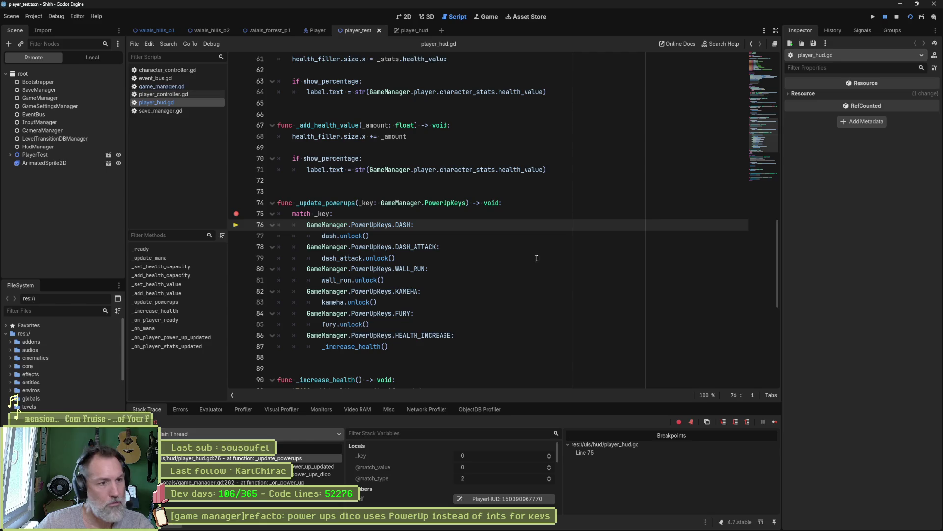
key("F10")
key("F10")
key("F10")
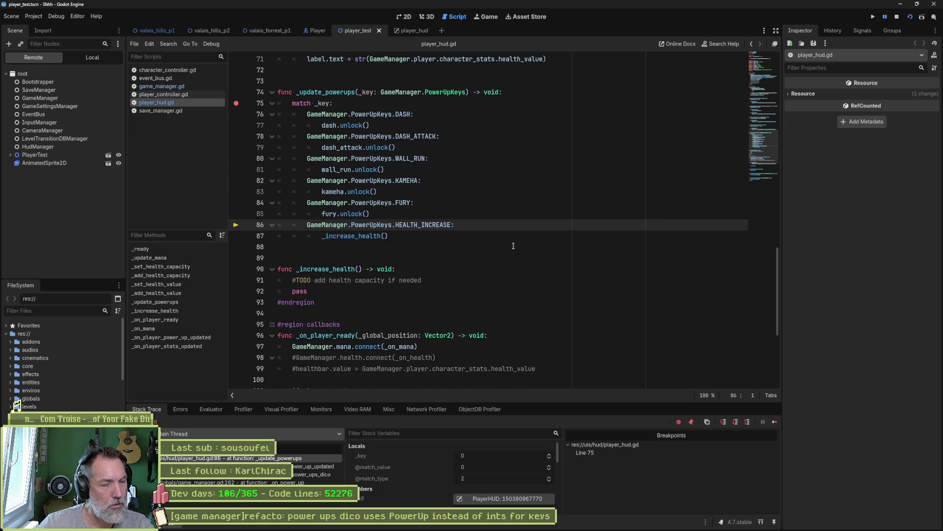
left_click(896, 18)
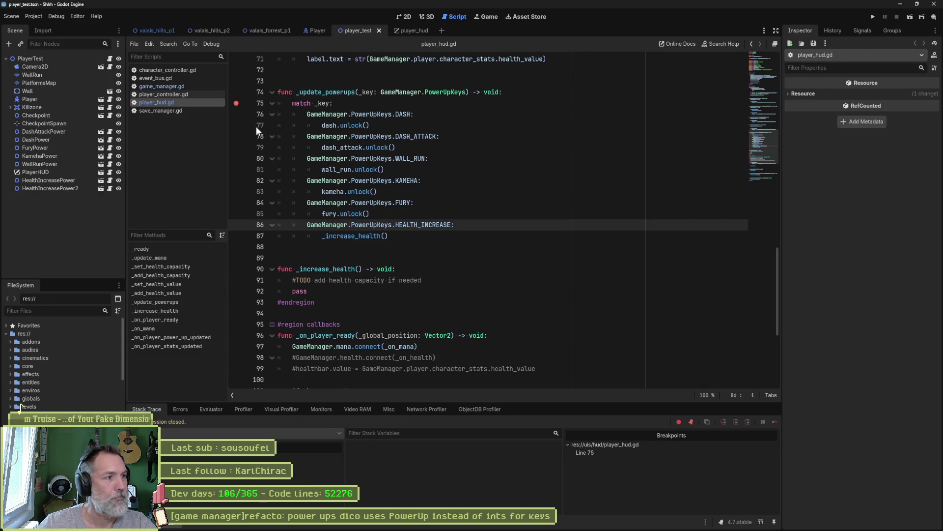
left_click(404, 17)
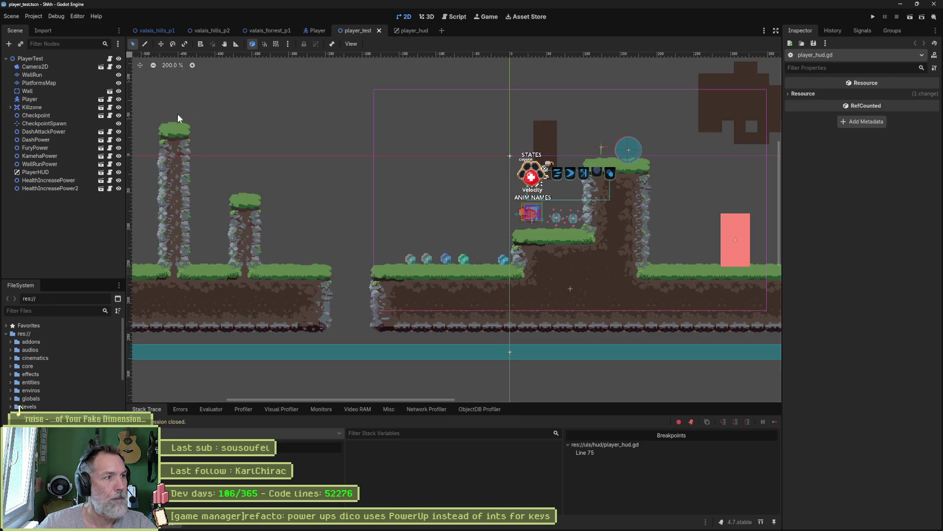
Set the DashAttackPower scene's Power Up Key to Dash Attack and save it.
left_click(58, 131)
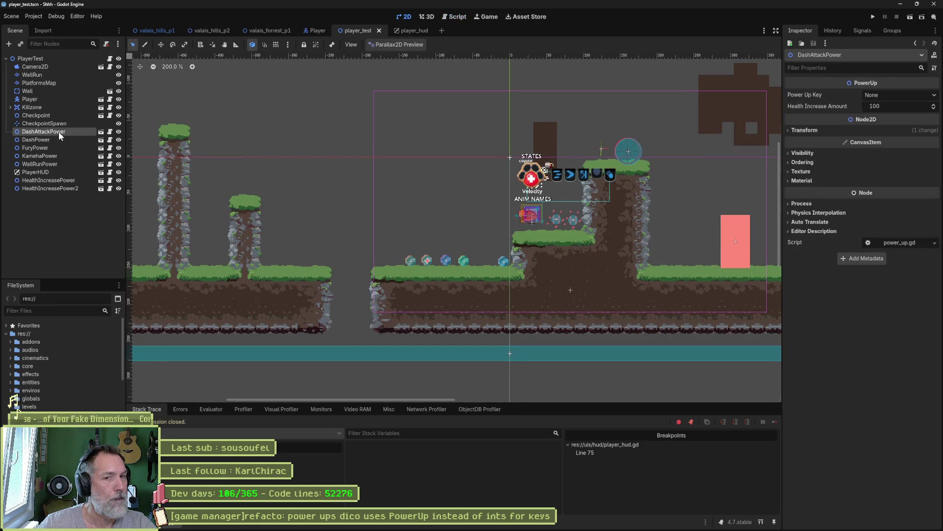
left_click(902, 95)
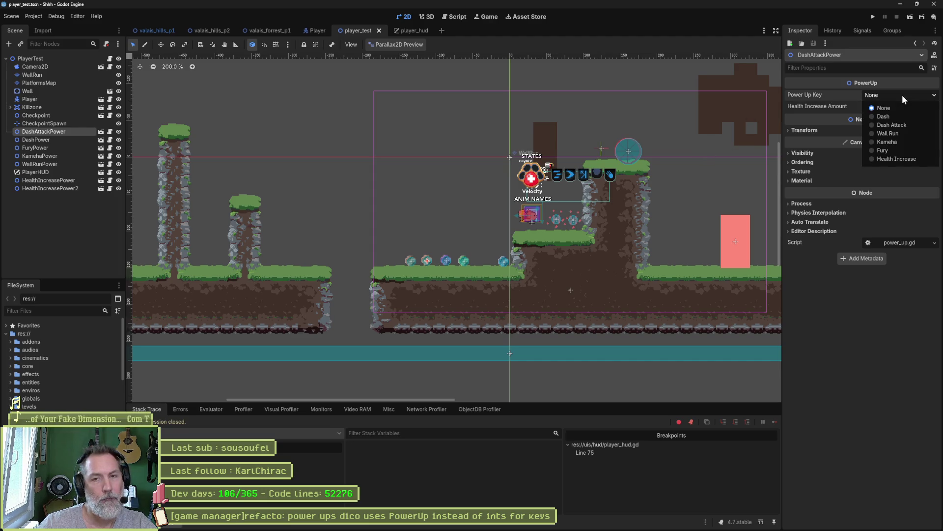
left_click(897, 125)
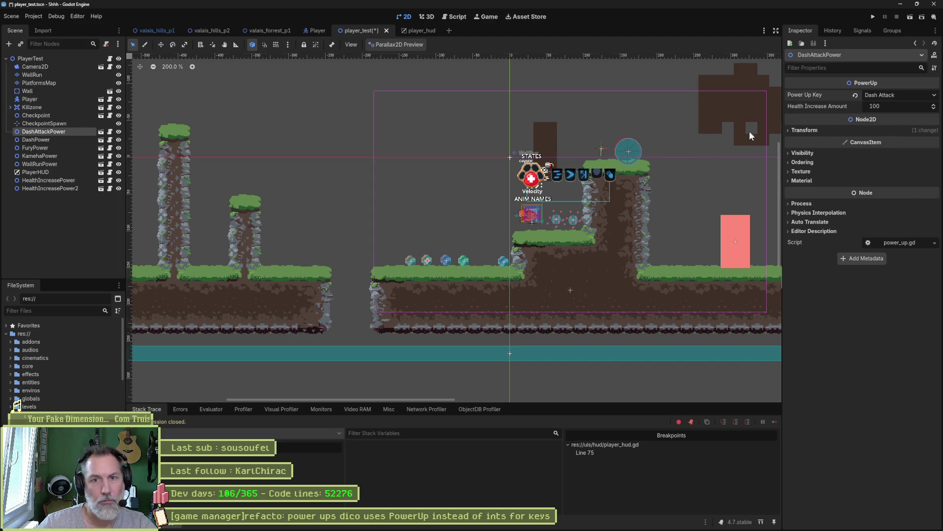
left_click(102, 131)
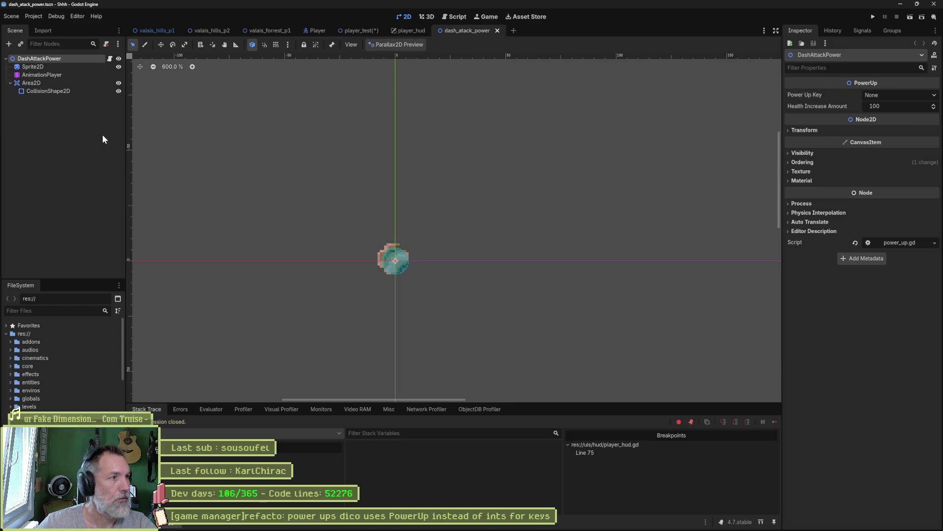
left_click(909, 95)
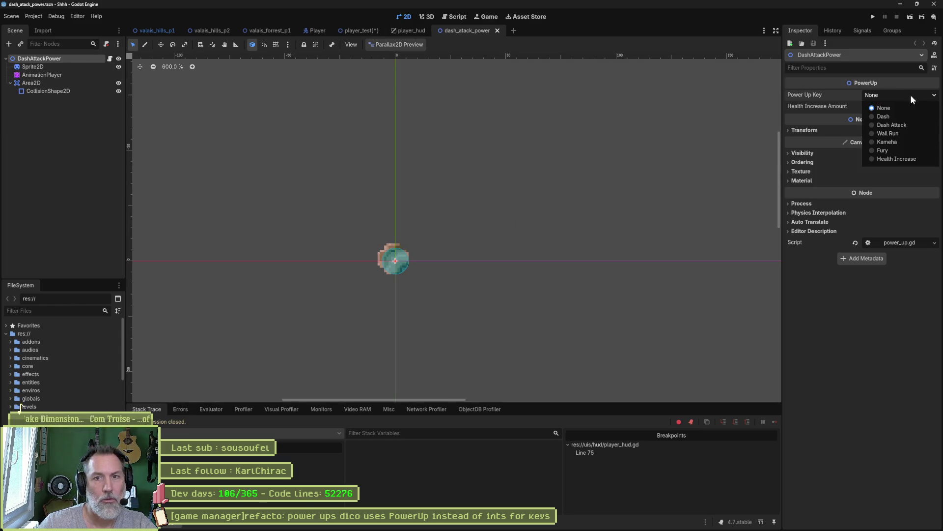
left_click(915, 125)
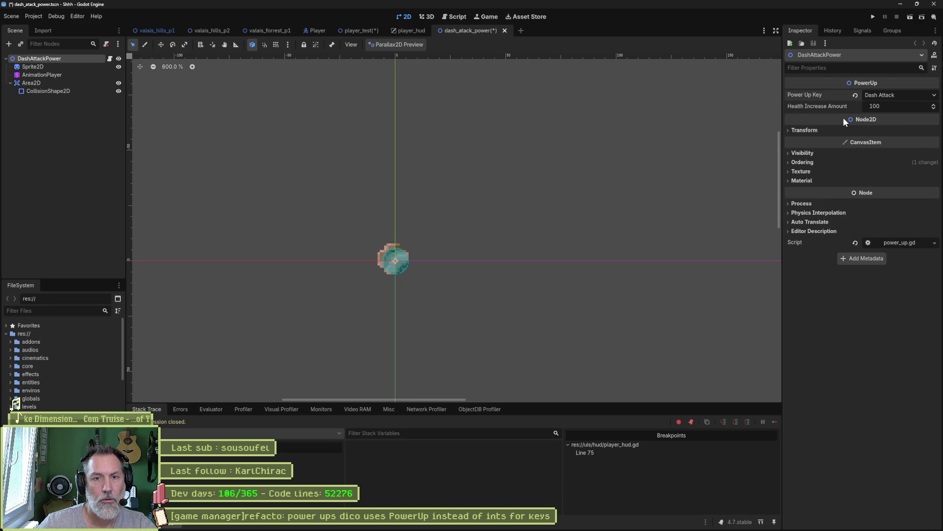
right_click(42, 57)
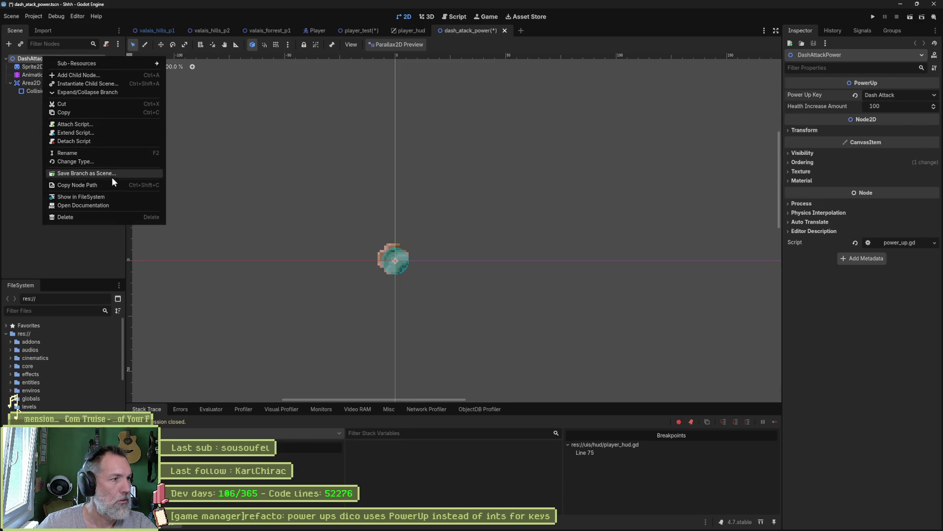
left_click(113, 198)
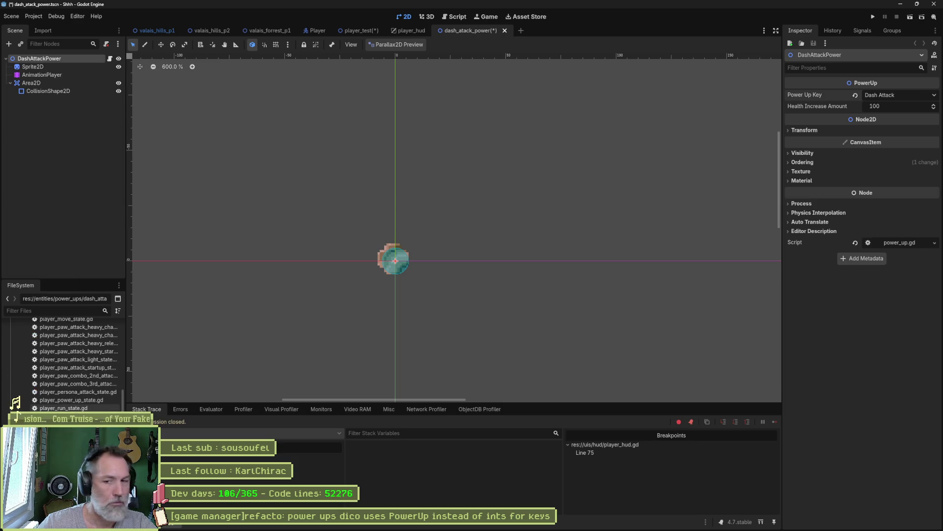
scroll(64, 363, "down", 3)
key("ctrl+s")
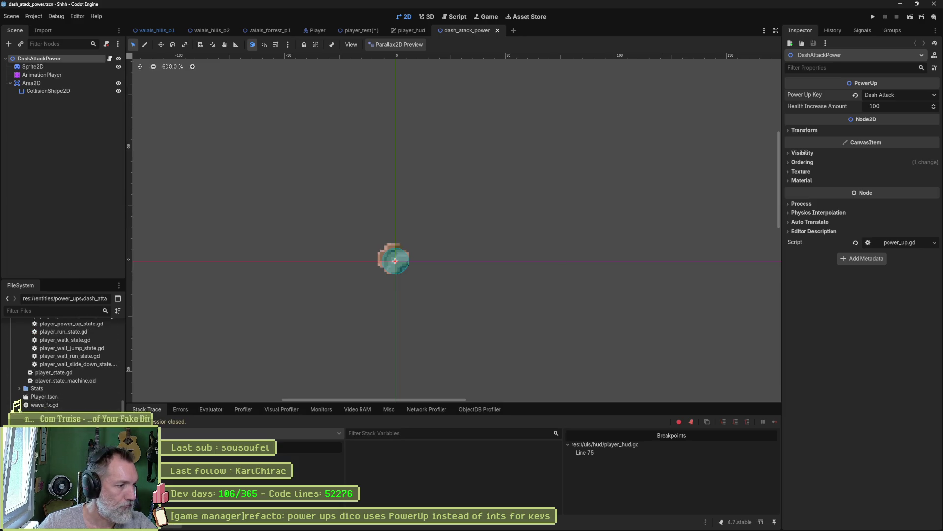
Set the DashPower scene's Power Up Key to Dash.
double_click(49, 413)
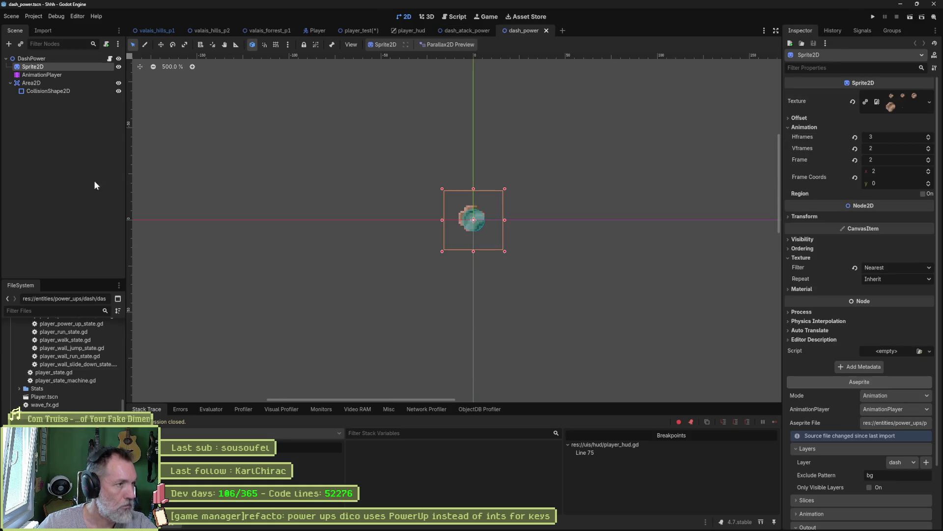
left_click(105, 60)
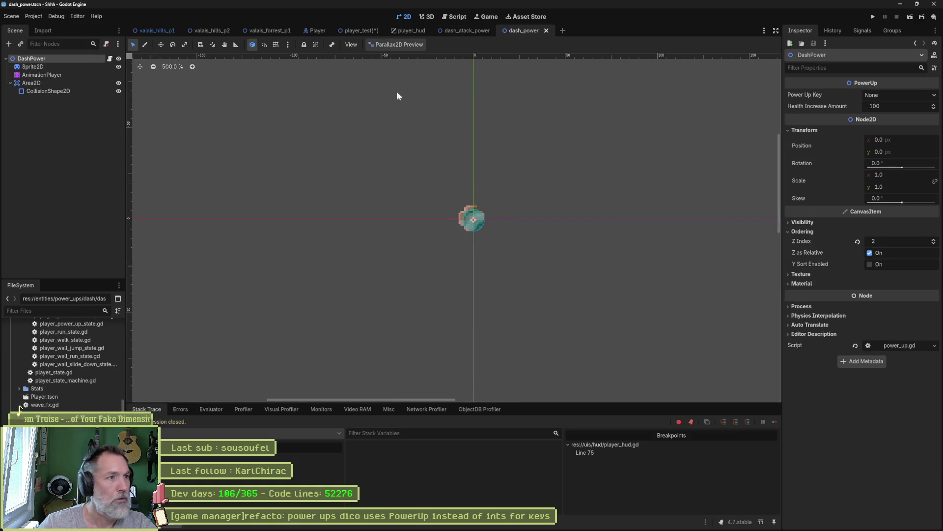
left_click(894, 95)
left_click(883, 117)
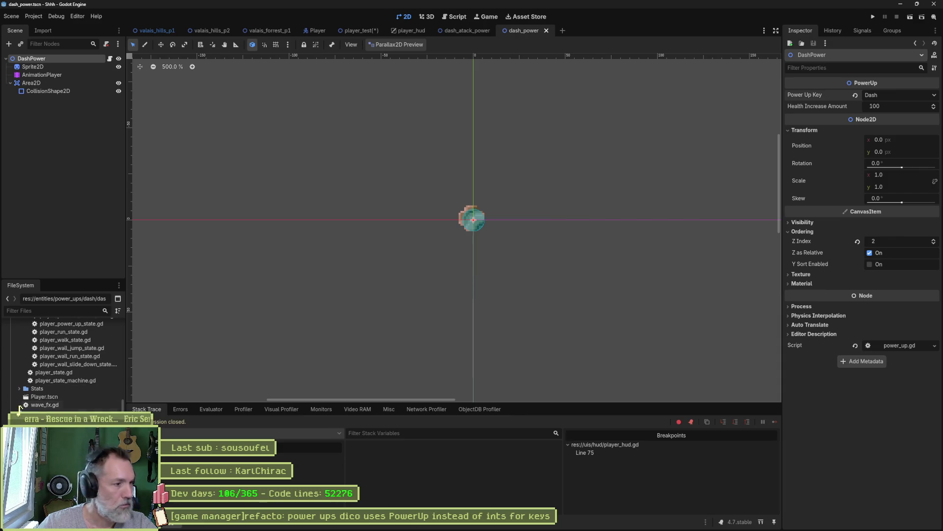
Set the FuryPower scene's Power Up Key to Fury.
key("ctrl+shift+Tab")
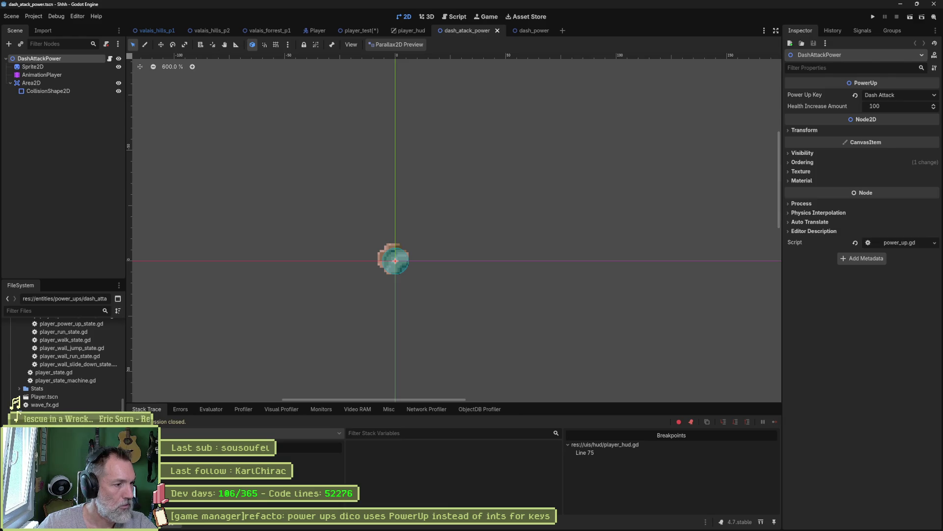
left_click(879, 95)
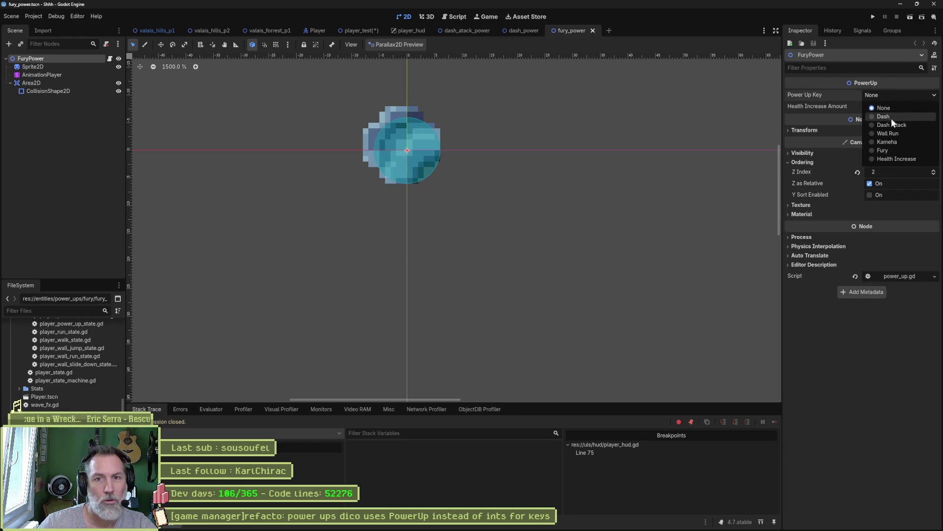
left_click(895, 150)
Set the health increase power-up's key to Health Increase and save the scene.
scroll(59, 373, "down", 5)
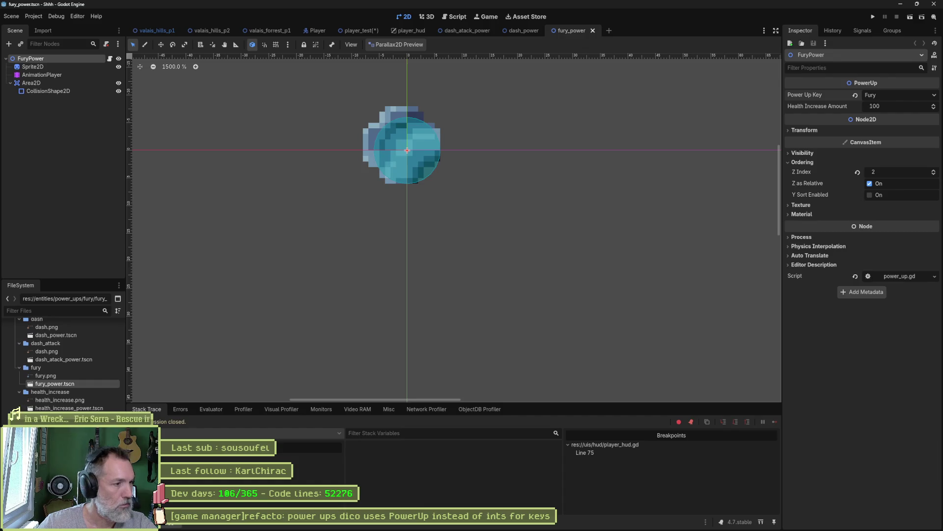
double_click(58, 408)
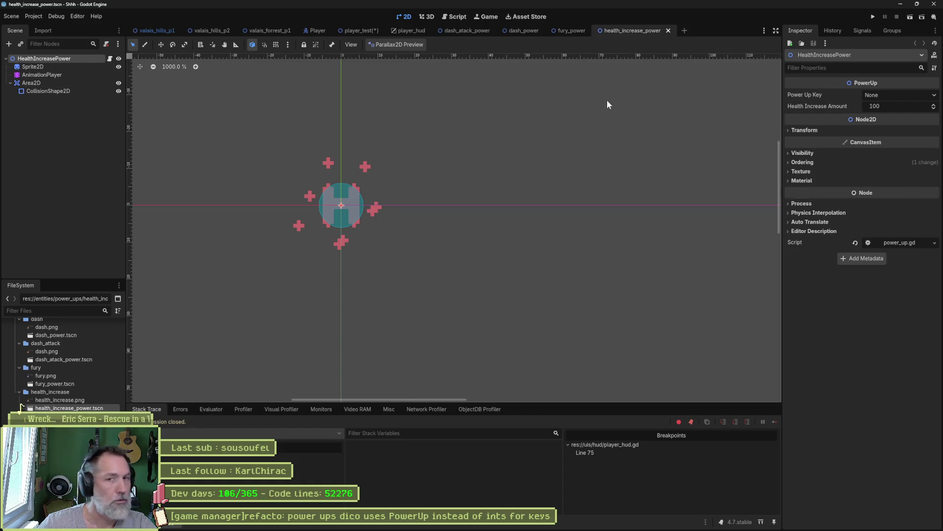
left_click(891, 99)
left_click(890, 159)
key("ctrl+s")
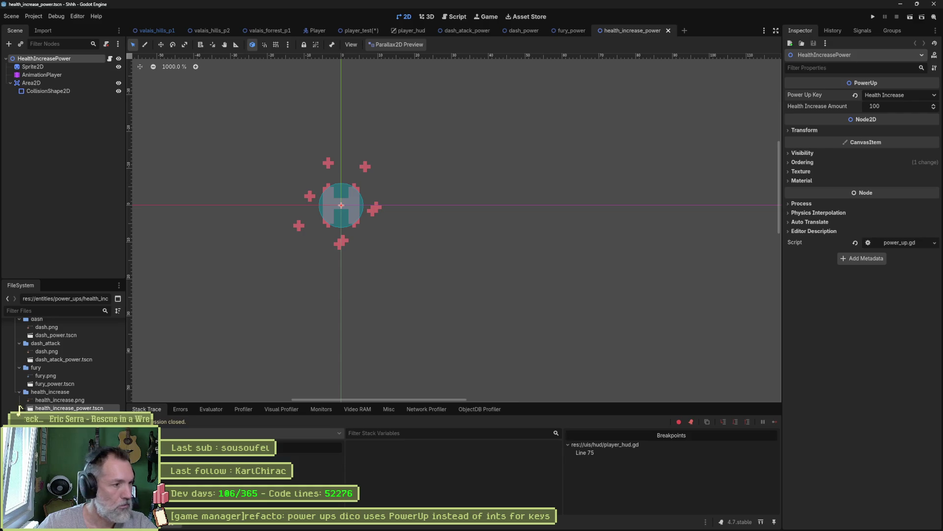
Give the kameha and wall run power-up scenes the Kameha and Wall Run keys.
double_click(64, 433)
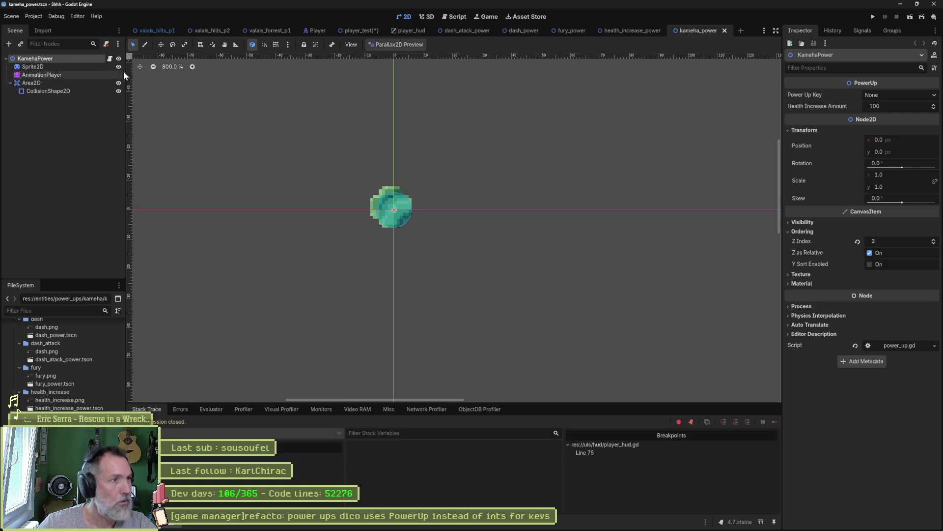
left_click(898, 98)
left_click(891, 134)
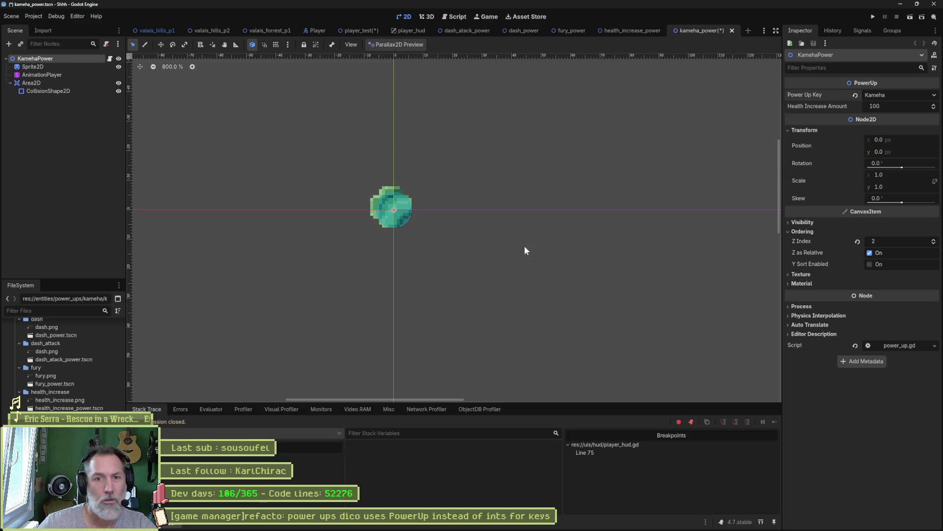
double_click(64, 456)
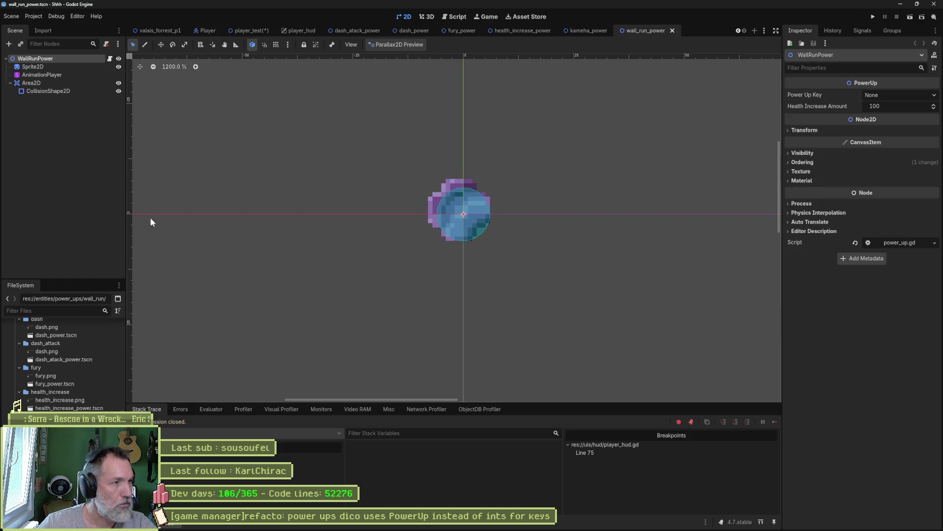
left_click(906, 97)
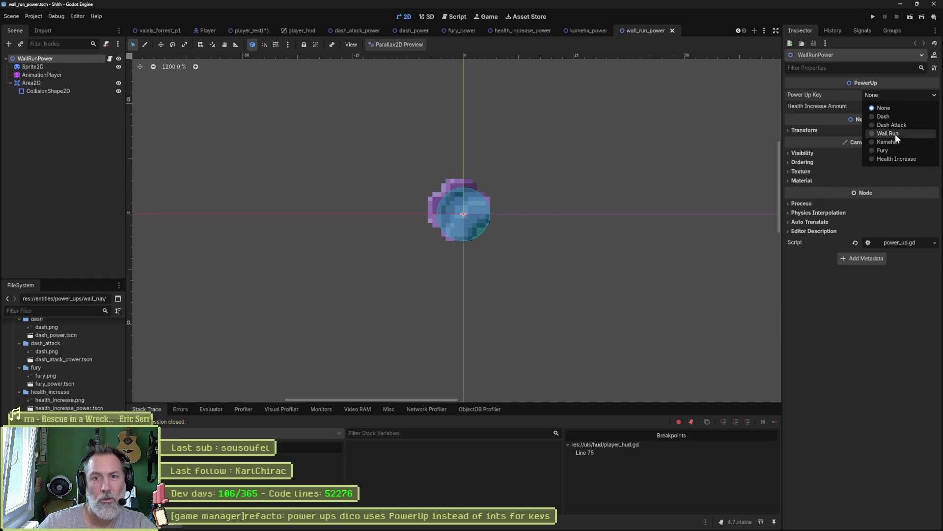
key("Escape")
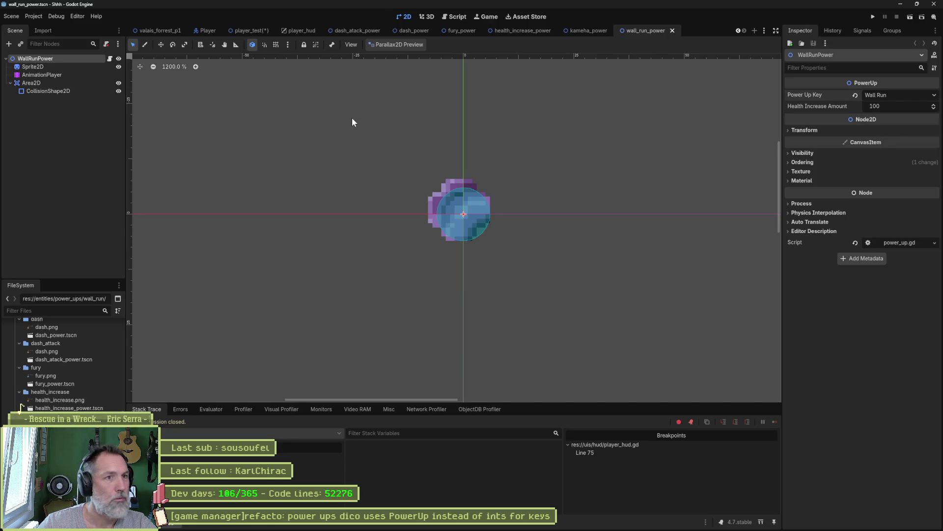
Close the wall run, kameha, fury, dash and dash attack scene tabs.
left_click(610, 31)
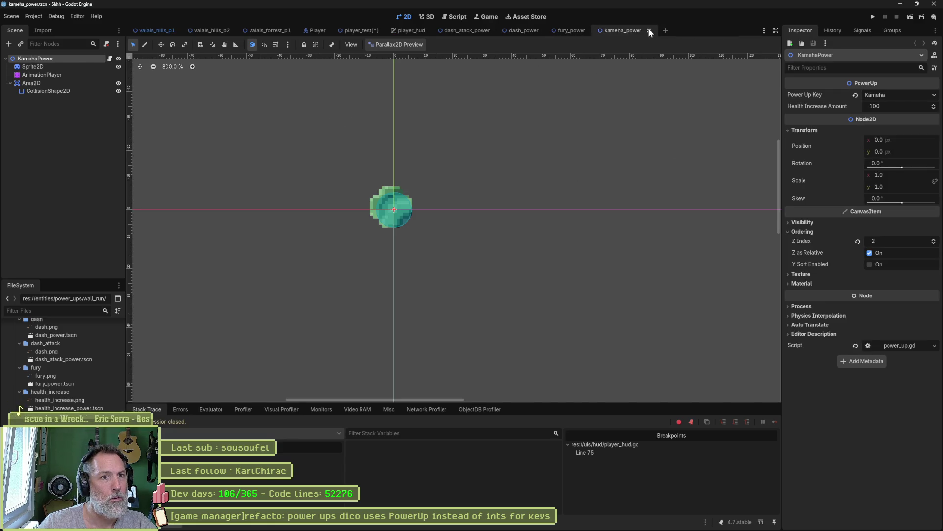
left_click(608, 32)
left_click(593, 30)
left_click(546, 30)
left_click(498, 30)
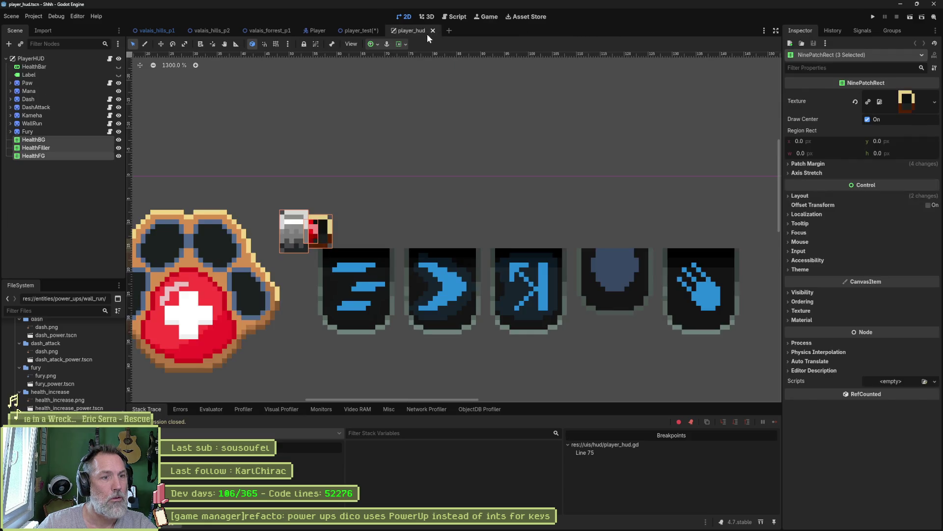
Run player_test, step twice through the power-up match, clear the line-75 breakpoint, and resume.
left_click(432, 30)
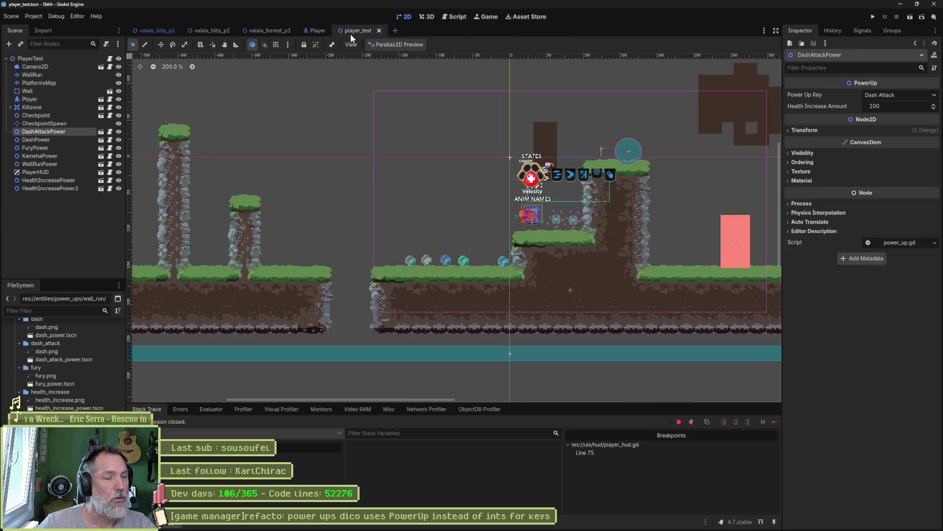
key("F6")
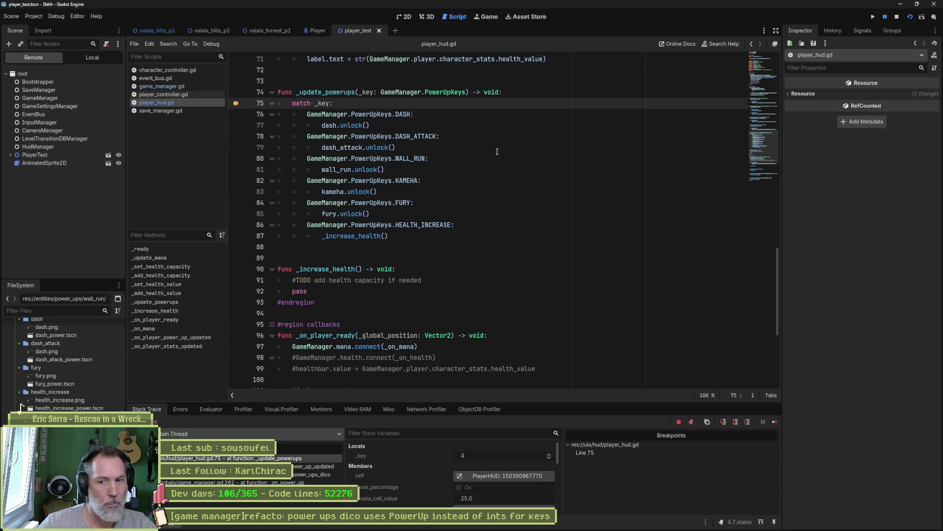
key("F10")
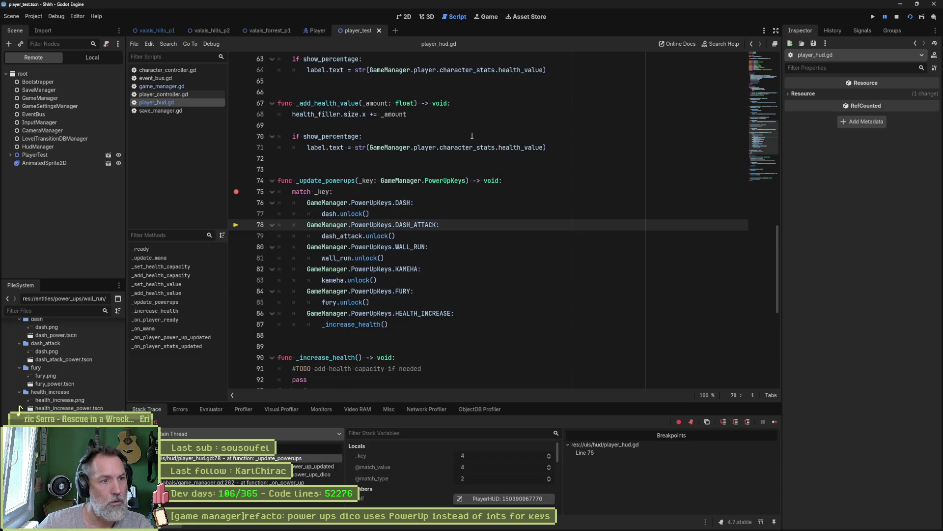
key("F10")
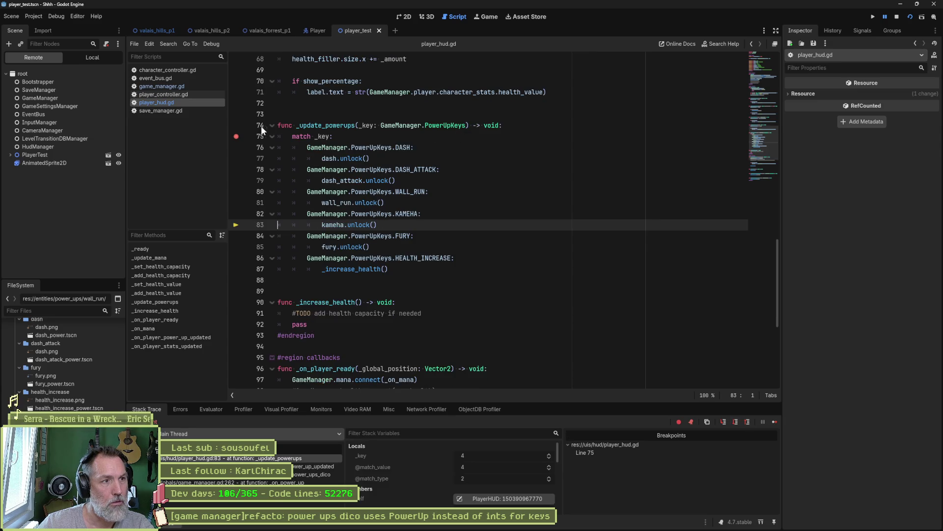
left_click(236, 136)
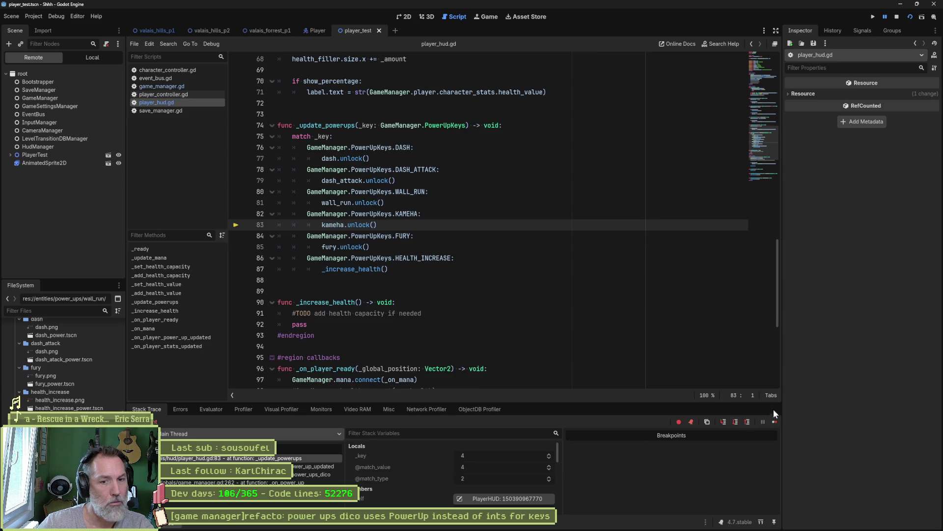
key("F12")
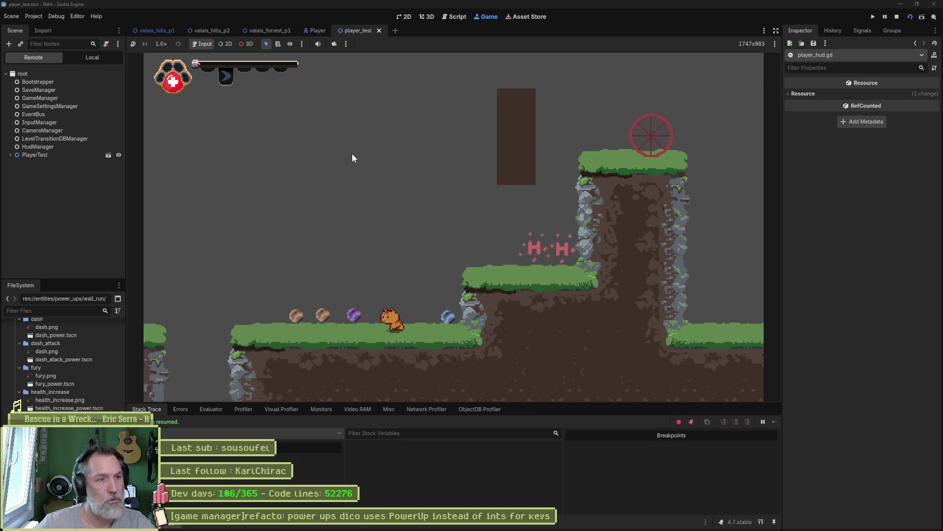
Collect the brown and blue power-ups, dash right, then stop the game.
key("Left")
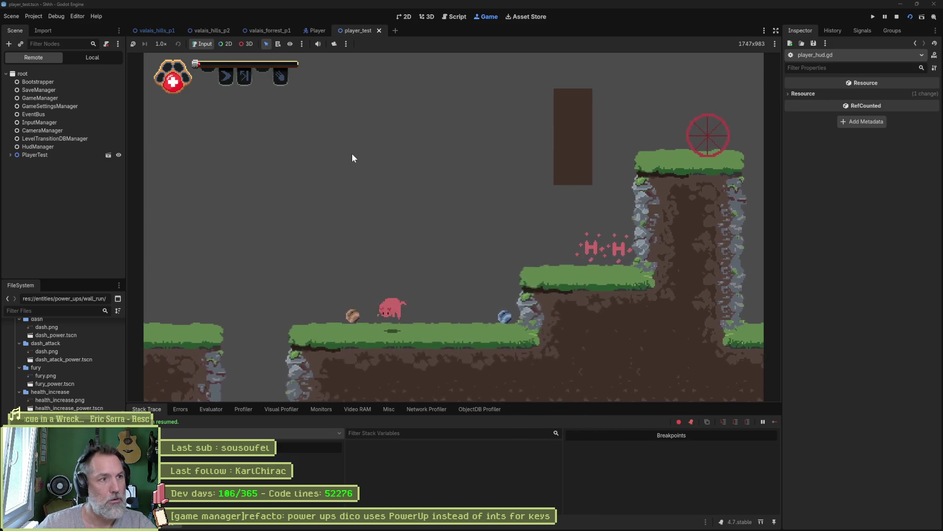
key("Left")
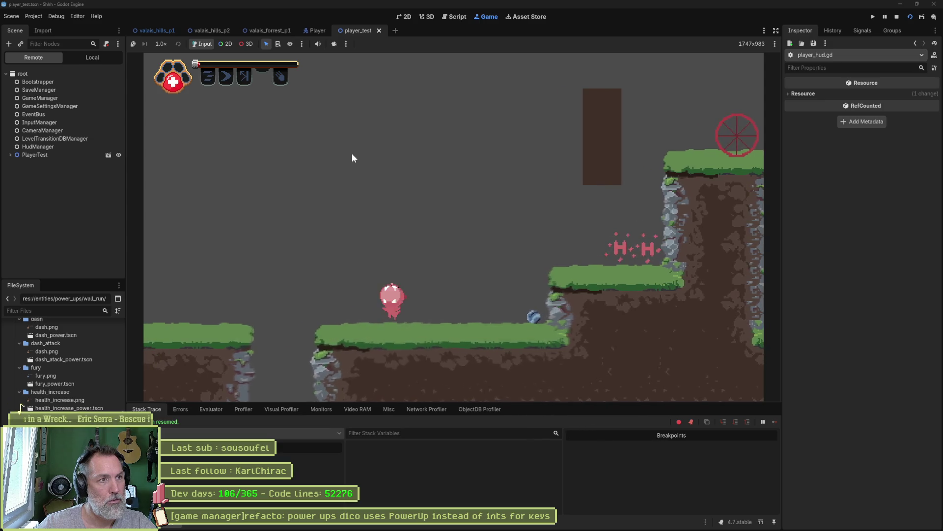
key("Right")
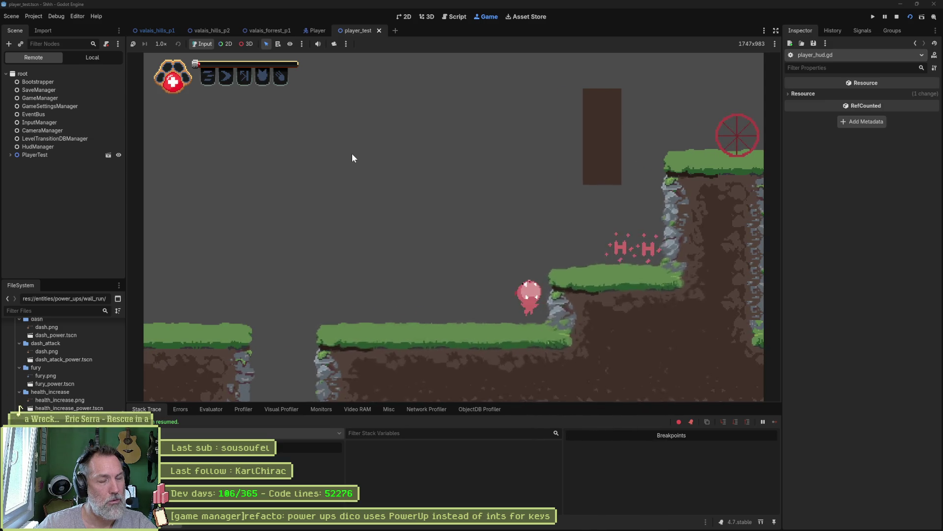
key("Left")
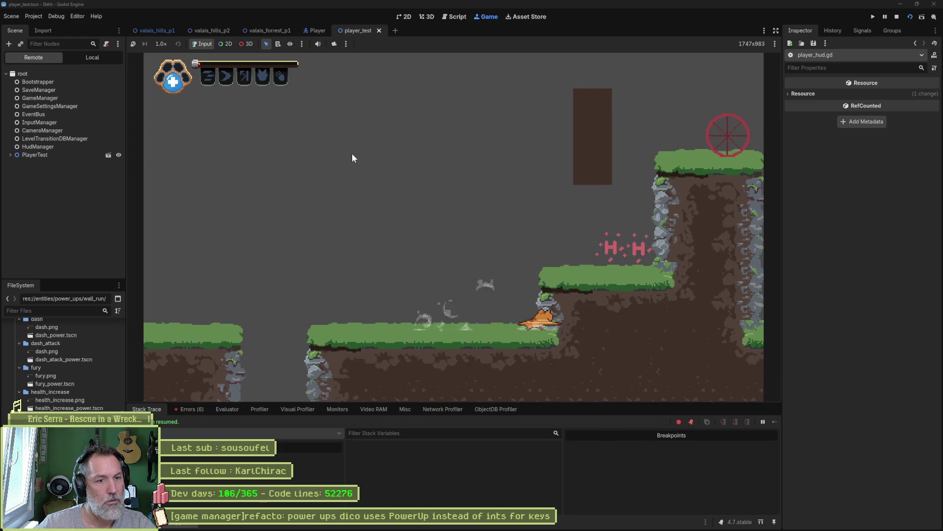
key("shift")
key("F8")
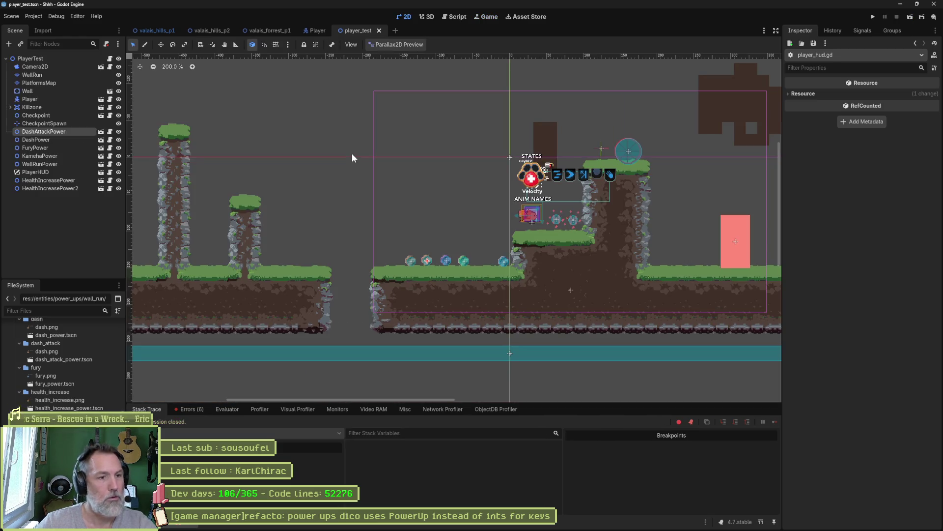
Expand the first out-of-bounds frame error in the Errors list, then show the valais_hills_p1 scene.
left_click(189, 409)
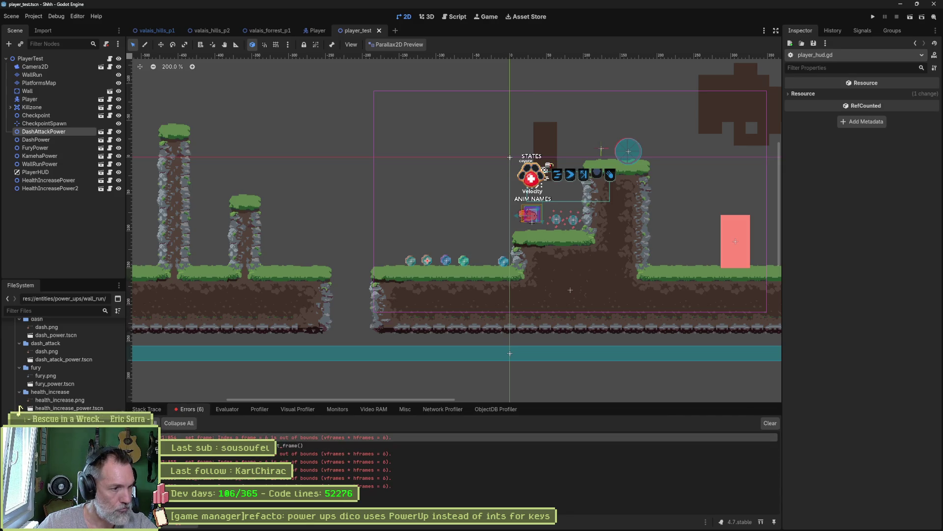
double_click(295, 437)
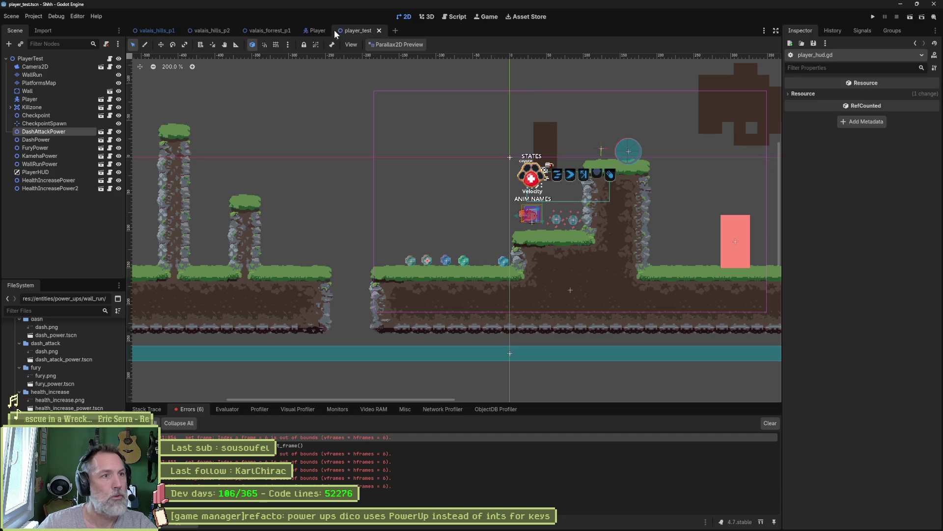
mouse_move(207, 30)
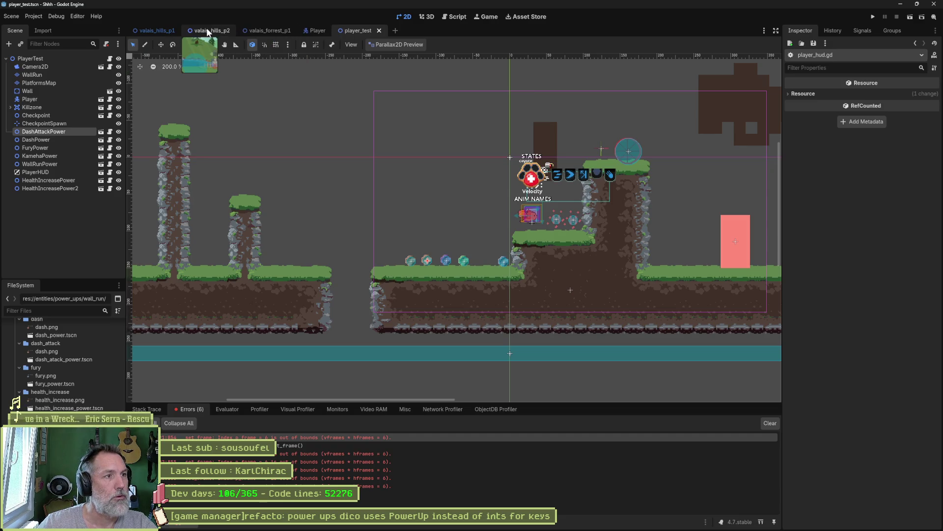
left_click(154, 31)
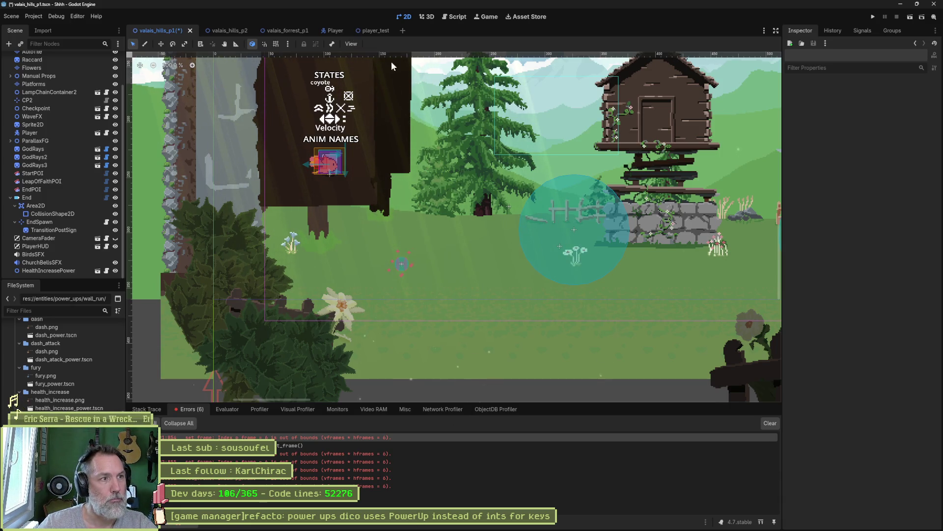
key("shift+alt+o")
Quick-open main_menu.tscn, run the project, view the save-slot list, and stop.
type("me")
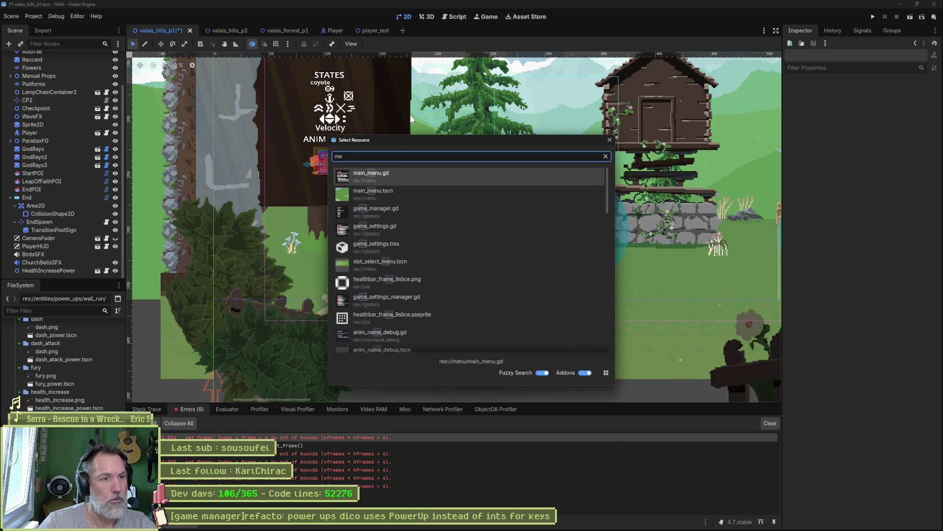
key("Down")
key("Return")
key("F5")
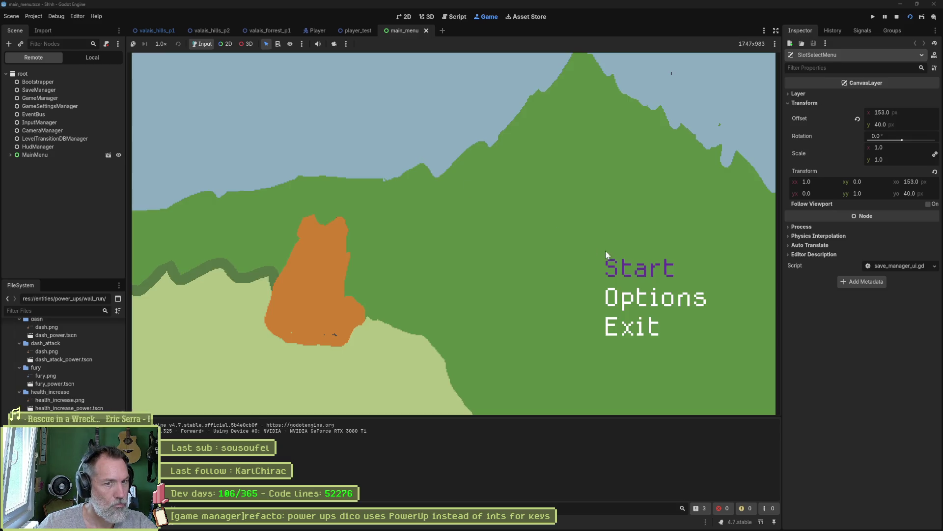
key("Return")
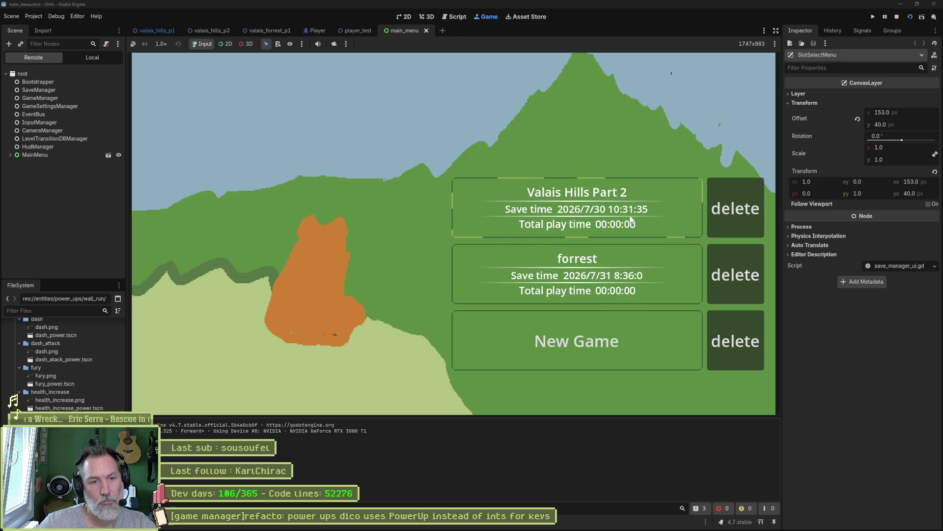
key("F8")
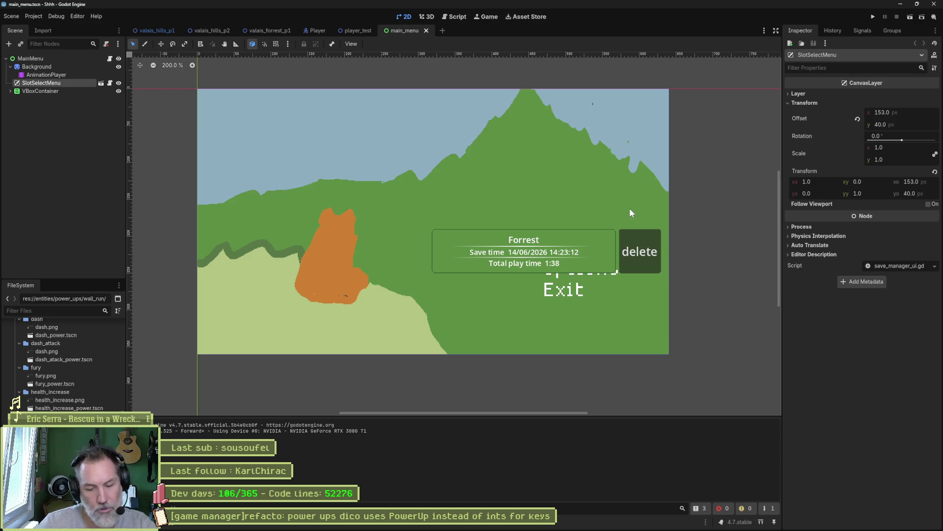
Rerun the game, load the Valais Hills Part 2 save slot, stop, and show valais_hills_p2.
key("F5")
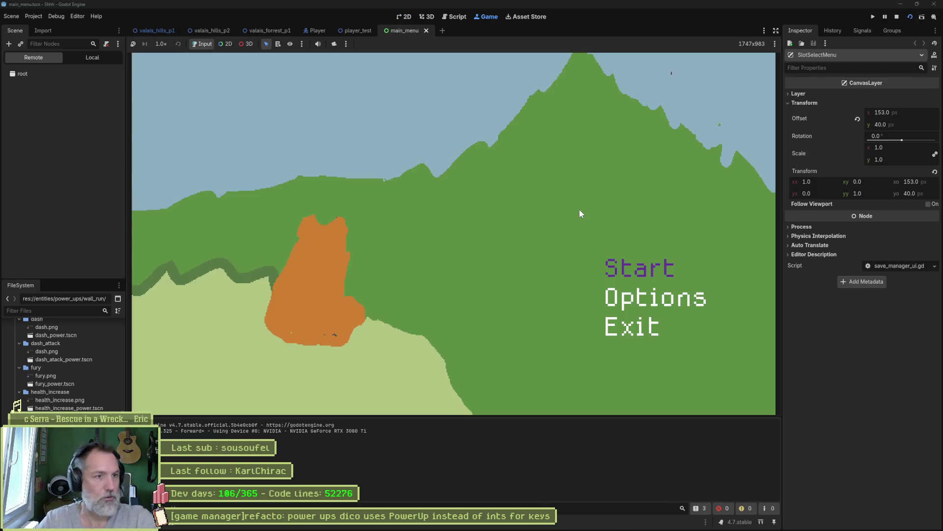
key("Return")
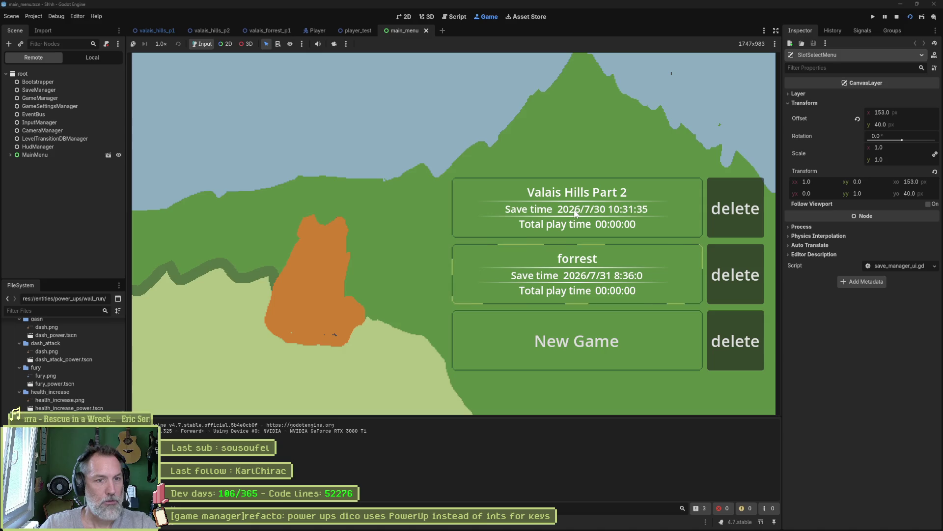
key("Up")
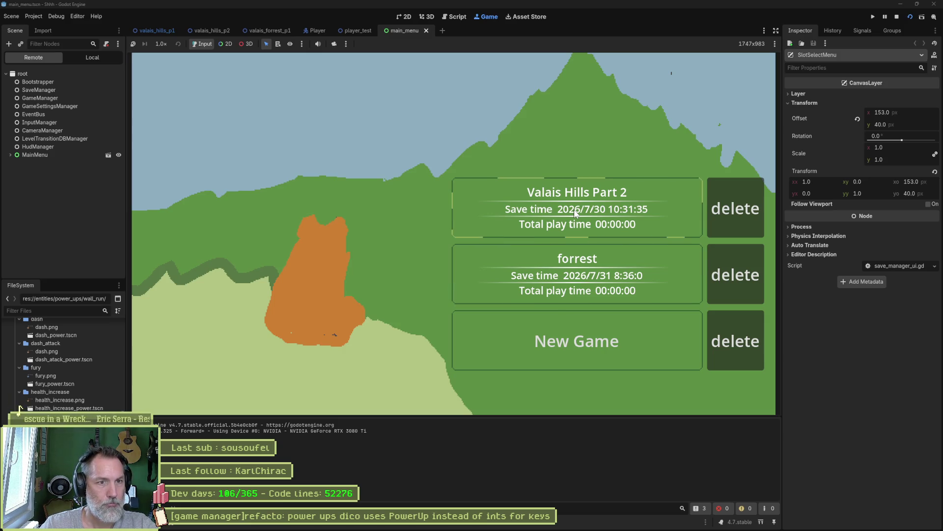
key("Return")
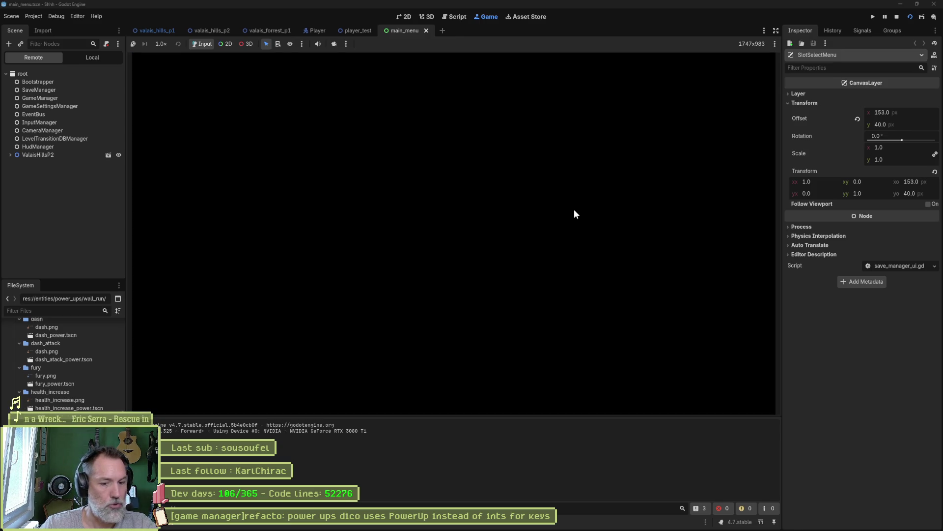
key("F8")
left_click(213, 31)
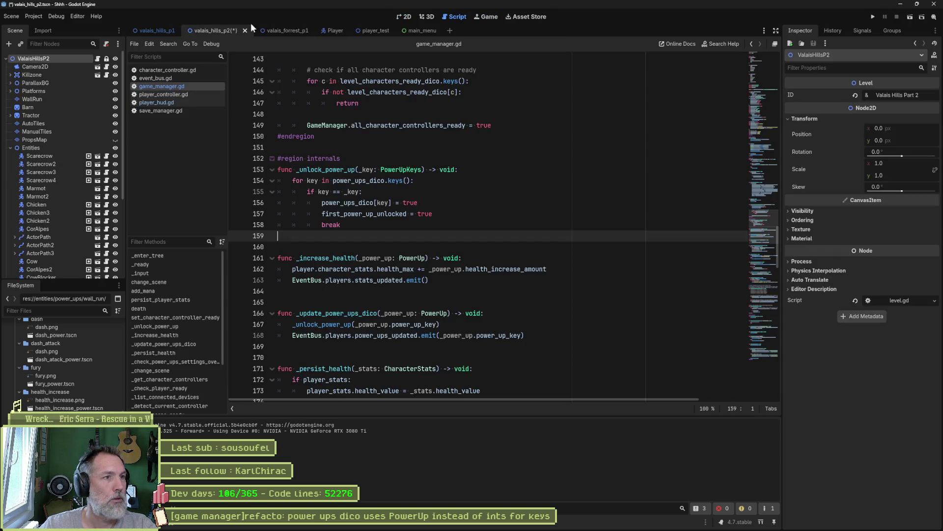
Select and frame the Player in valais_hills_p2, then save and run the level.
left_click(403, 17)
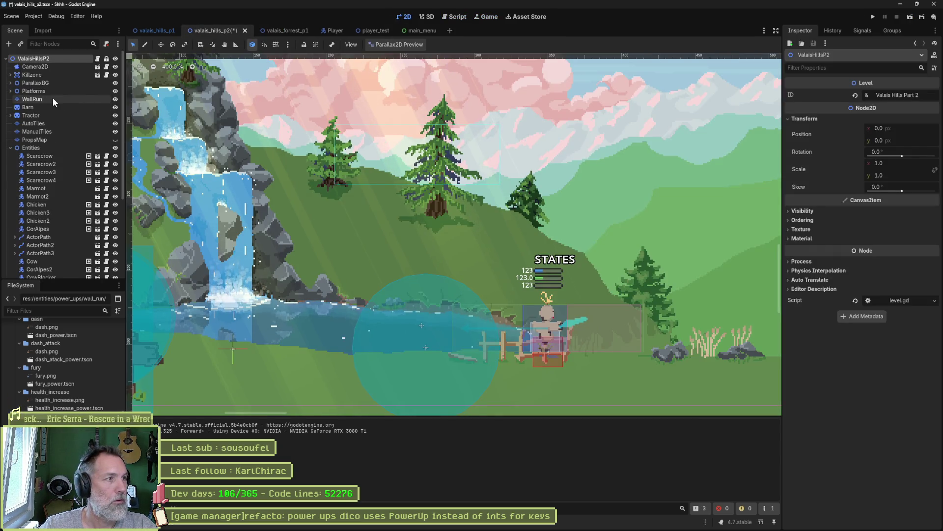
left_click(10, 148)
double_click(34, 178)
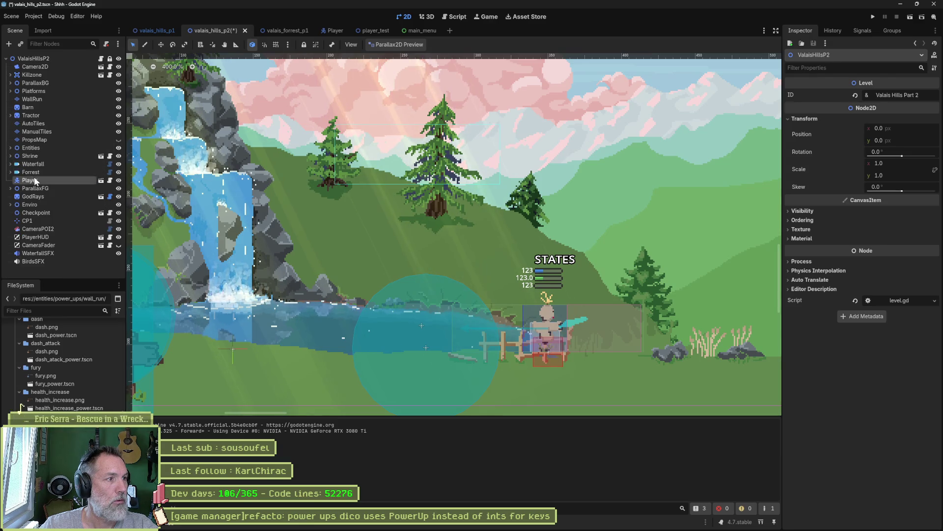
key("w")
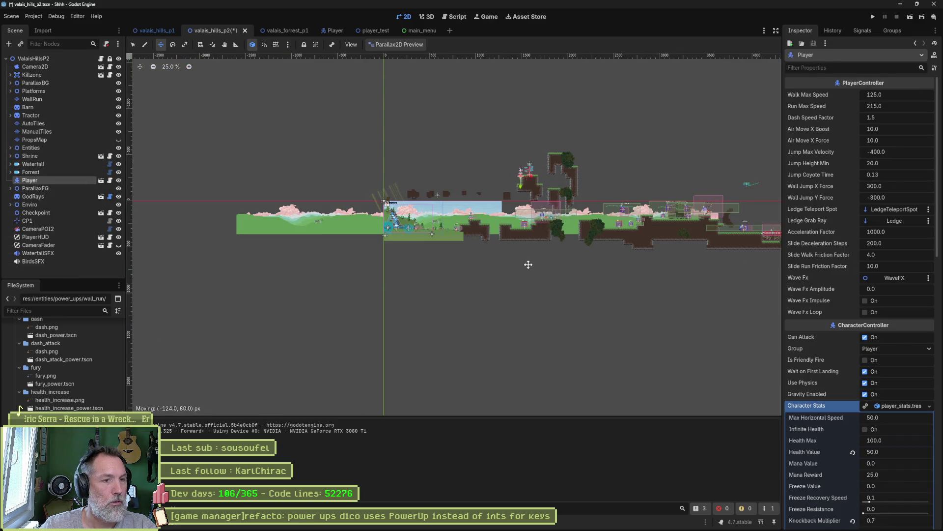
key("F6")
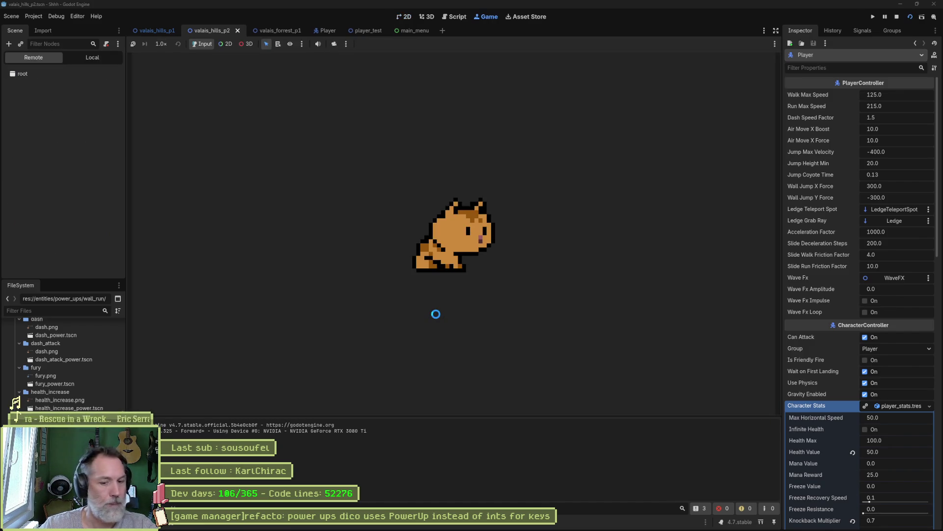
Run main_menu and load the Valais Hills Part 2 slot, then rerun valais_hills_p2 and stop.
left_click(415, 32)
key("F6")
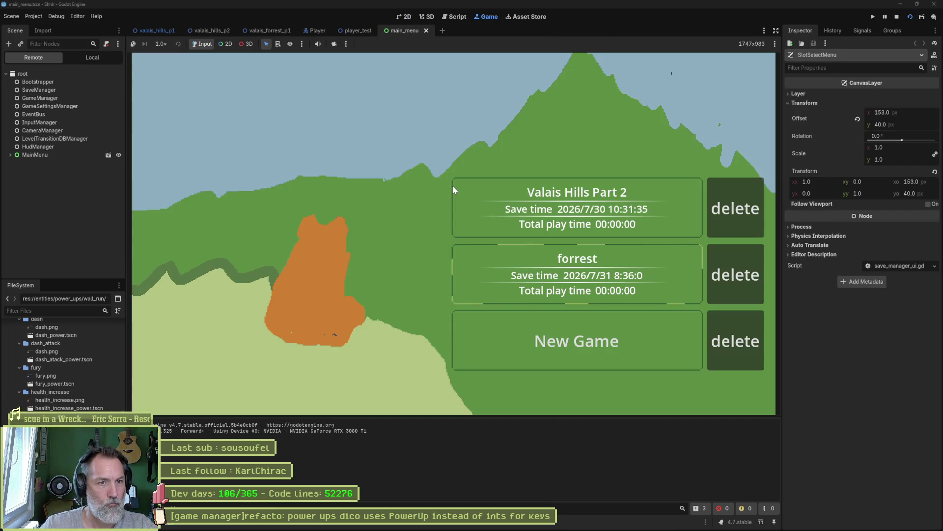
left_click(453, 187)
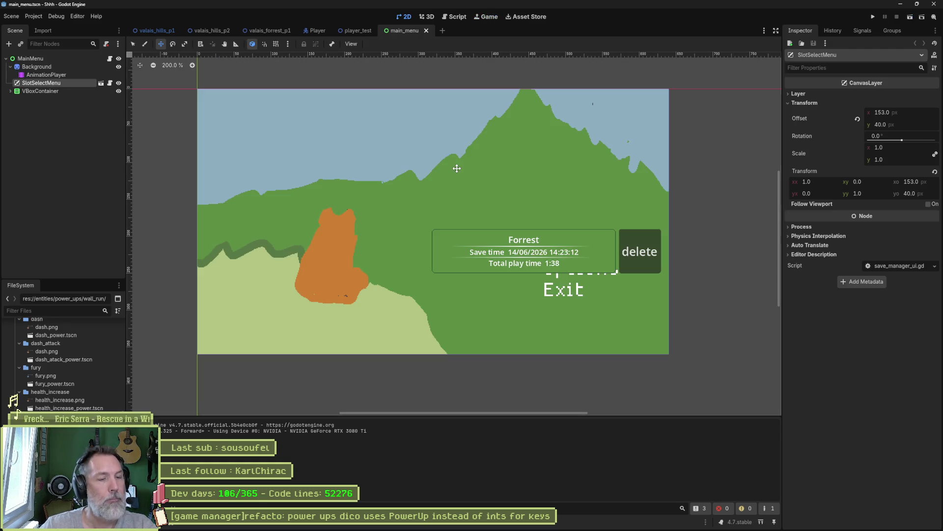
left_click(216, 31)
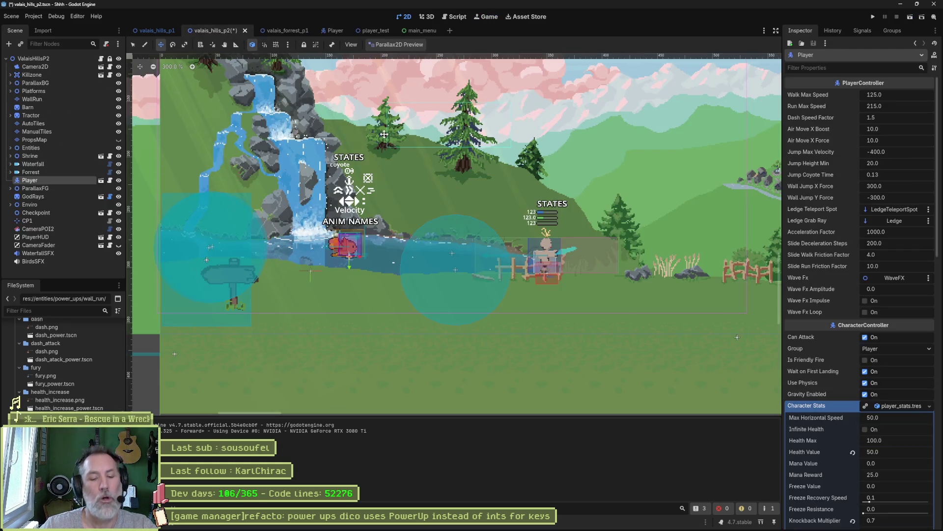
key("F6")
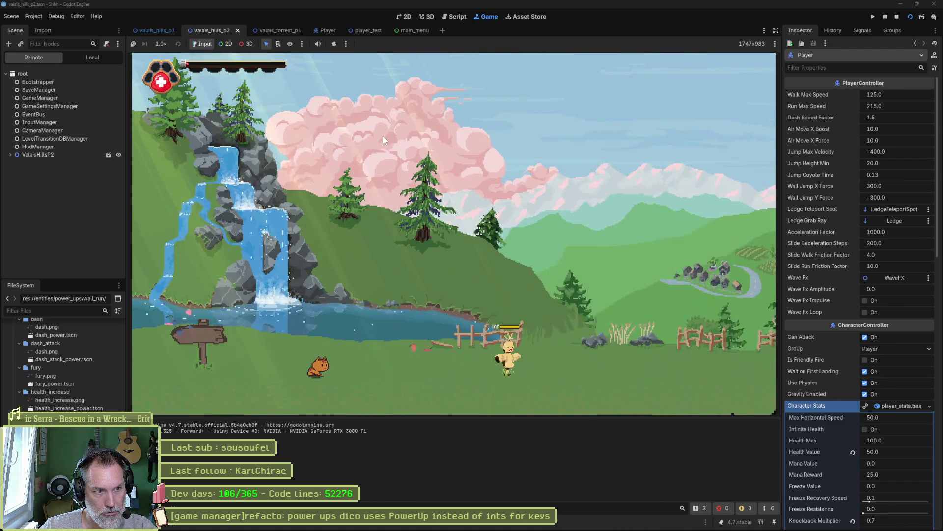
key("F8")
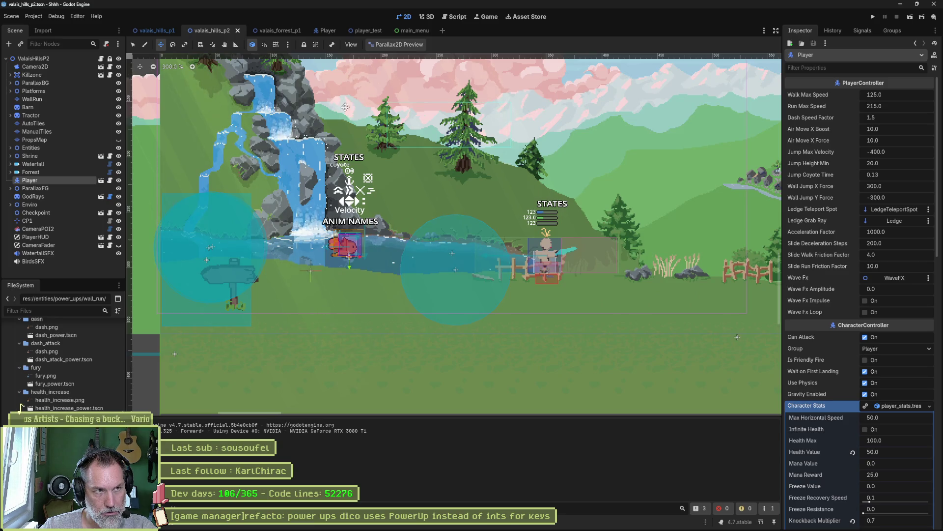
Run main_menu and load the Valais Hills Part 2 save slot.
left_click(413, 34)
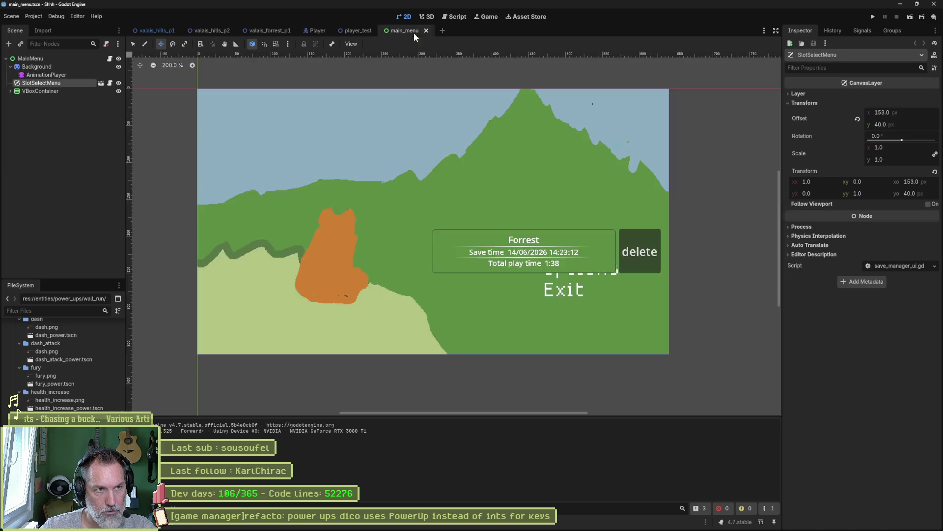
key("F6")
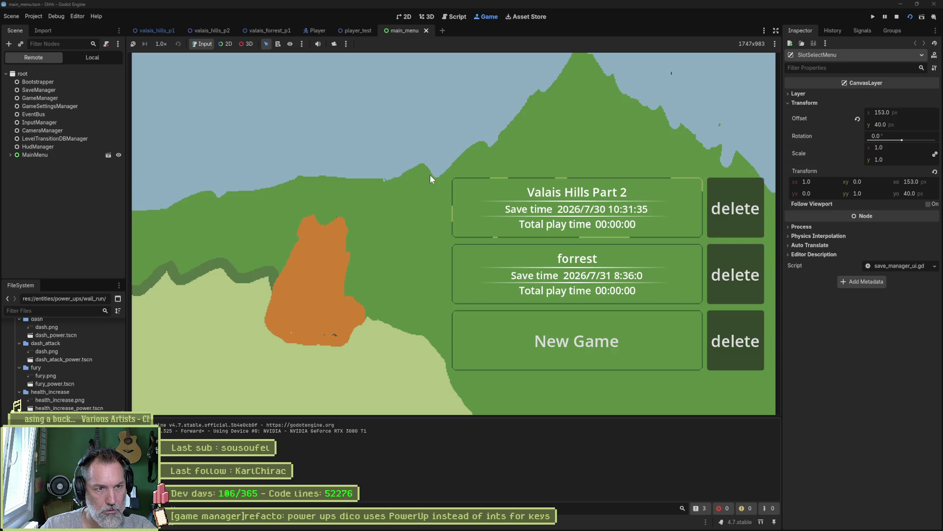
key("Return")
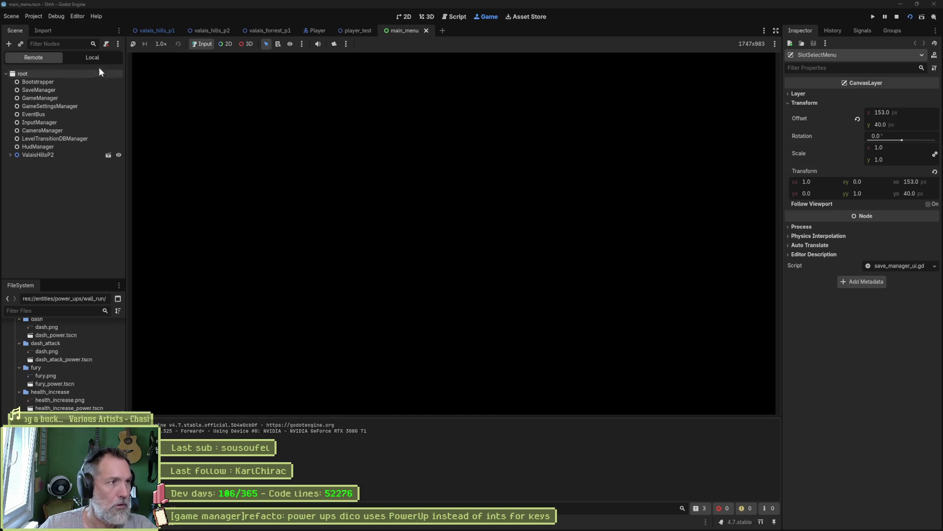
Hide the CameraFader in the filtered remote tree, then inspect the live GameManager.
left_click(89, 48)
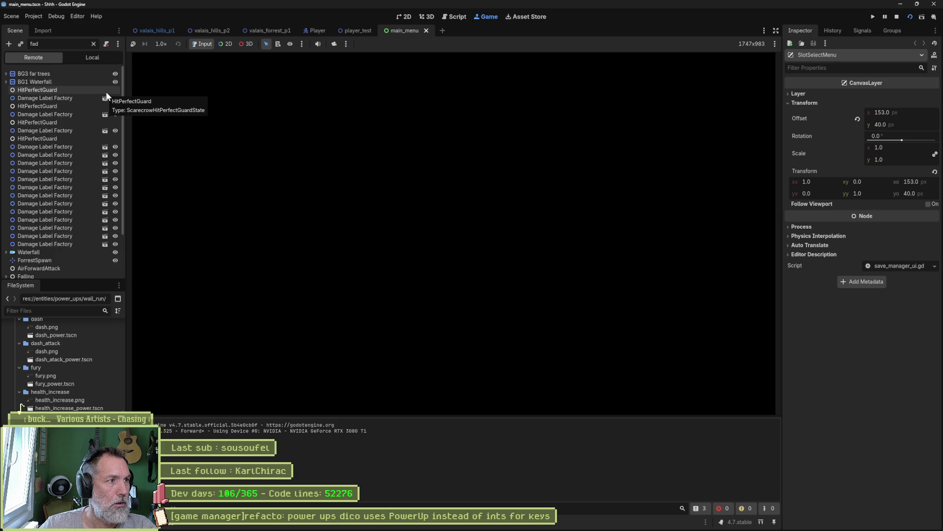
type("d")
left_click(117, 113)
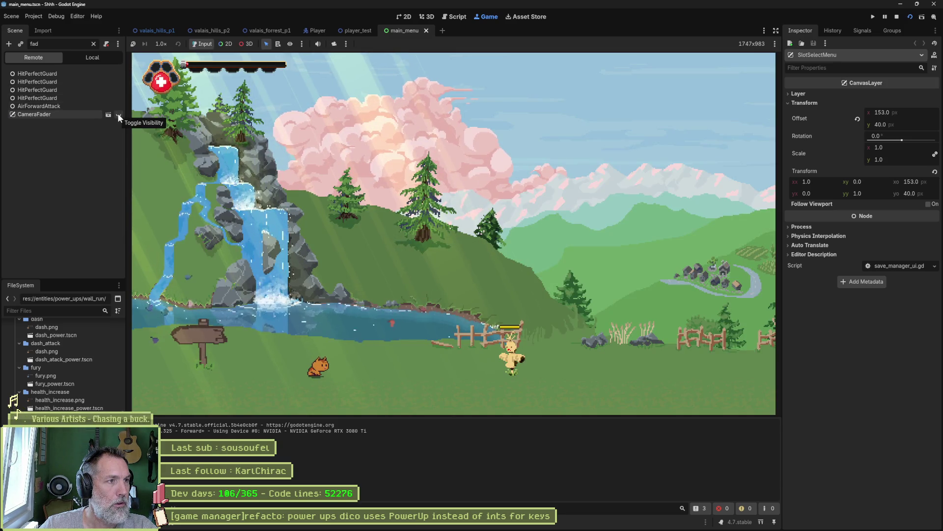
left_click(118, 114)
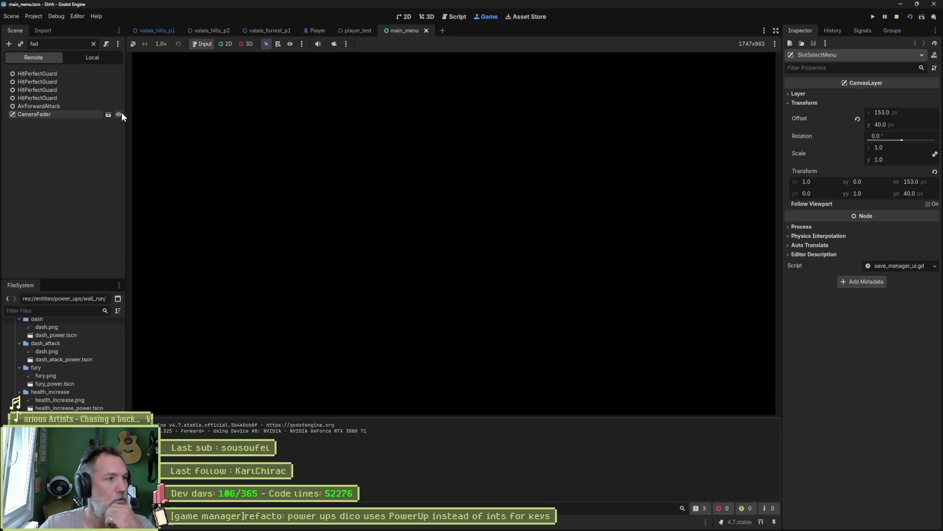
left_click(119, 116)
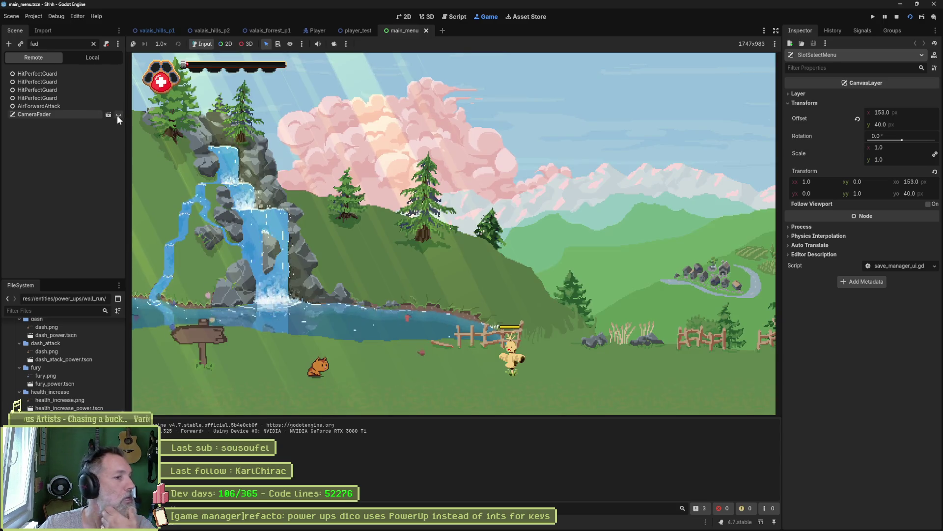
left_click(93, 44)
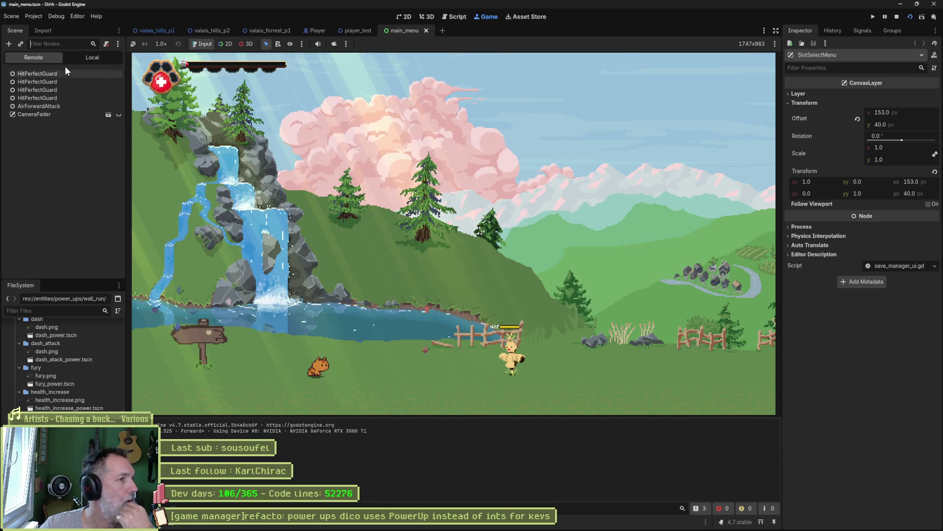
left_click(50, 98)
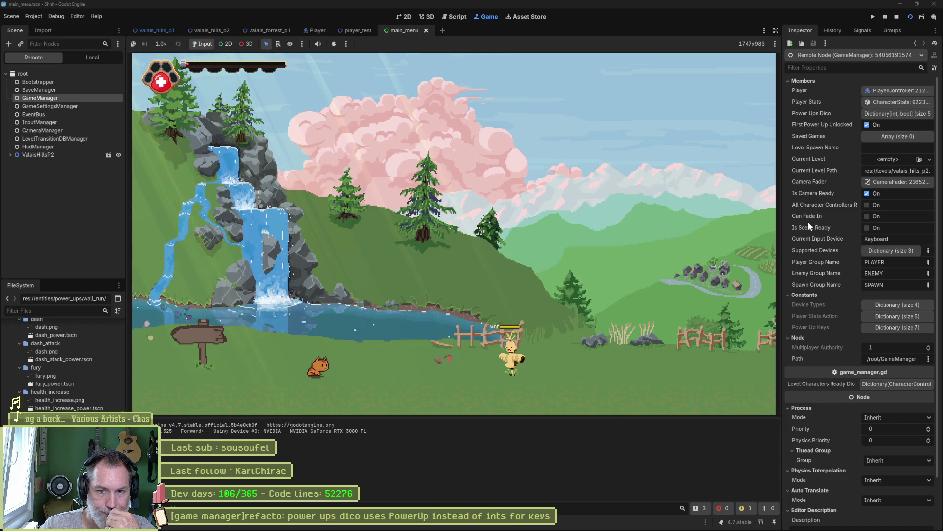
Expand and scroll through GameManager's Level Characters Ready dictionary, then stop the game.
left_click(888, 384)
scroll(835, 273, "down", 5)
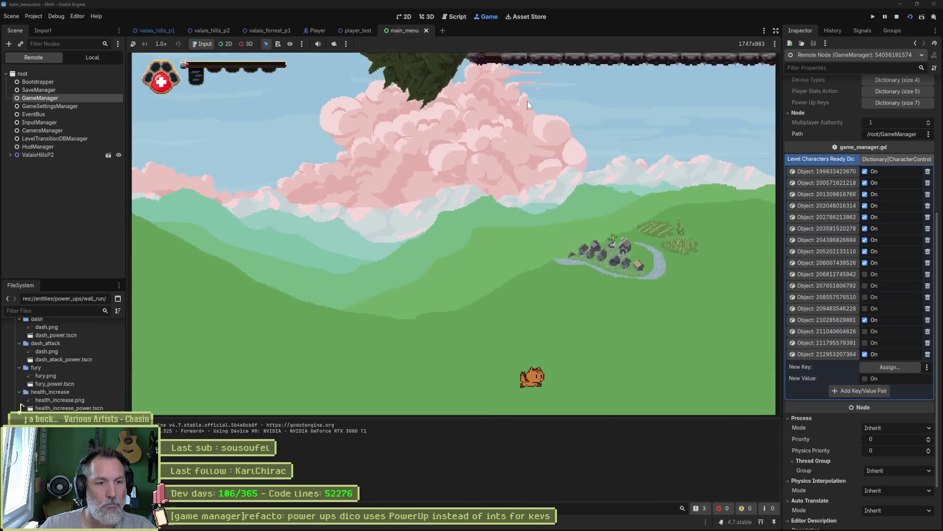
key("F8")
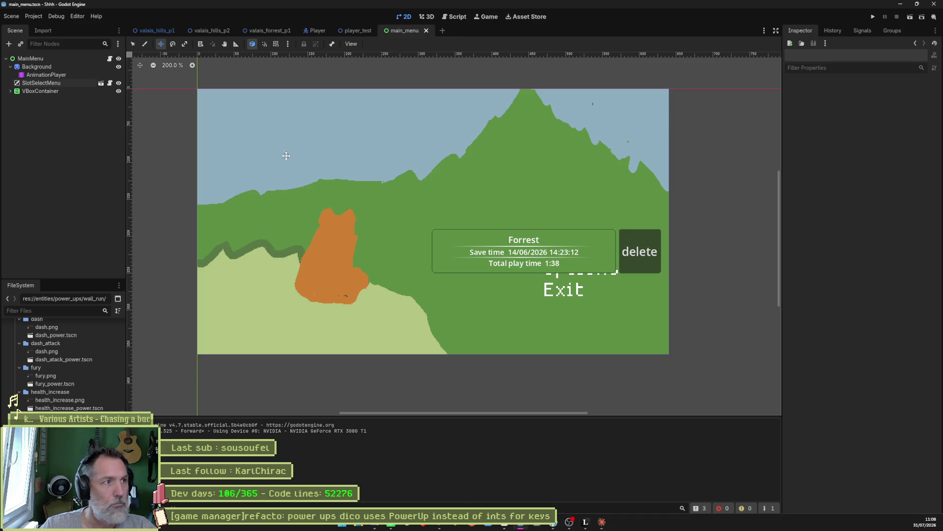
Open save_slot_0.tres from the project's user data folder via Project > Open User Data Folder.
left_click(37, 17)
left_click(309, 193)
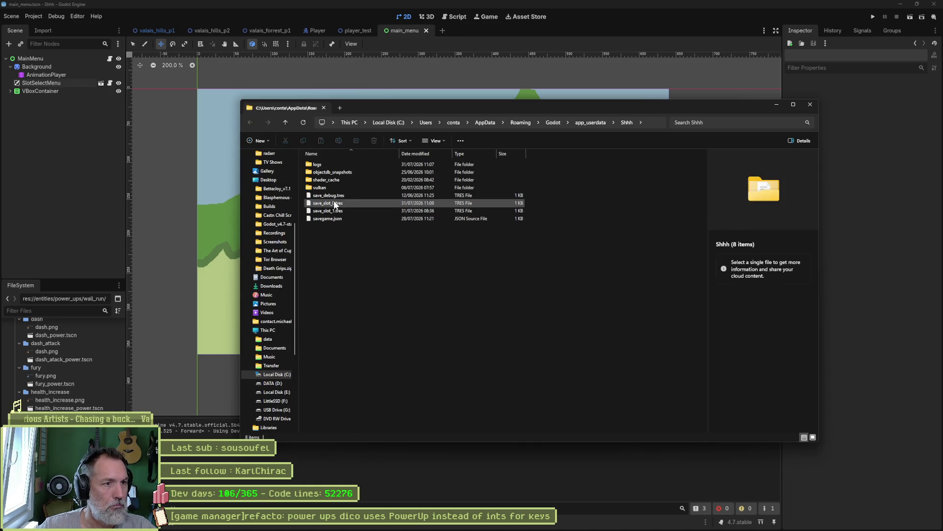
double_click(335, 204)
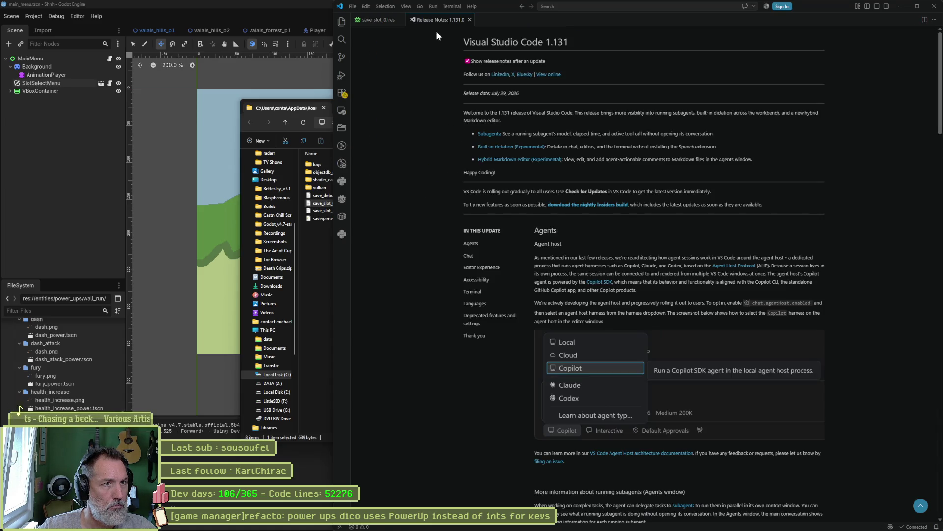
Inspect the empty power_ups list and the save_date time in save_slot_0.tres, then return to Godot.
key("ctrl+w")
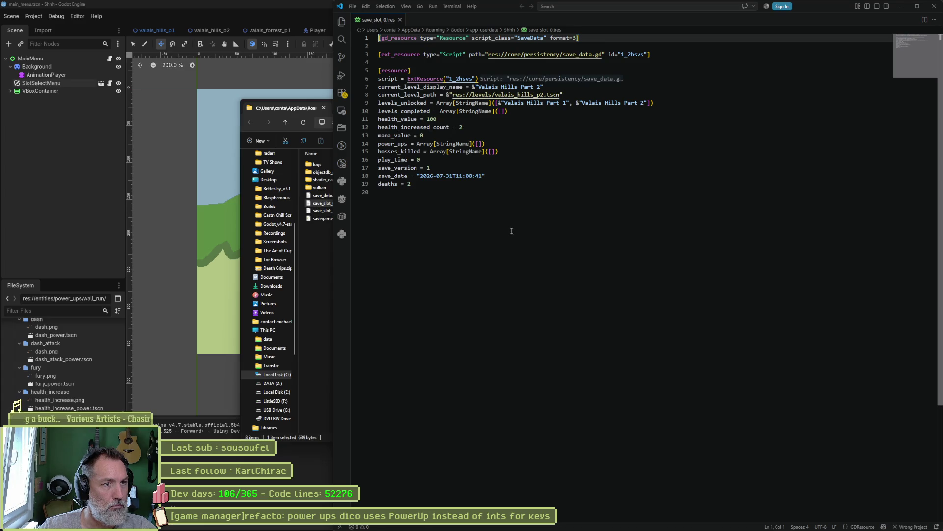
left_click_drag(436, 144, 486, 143)
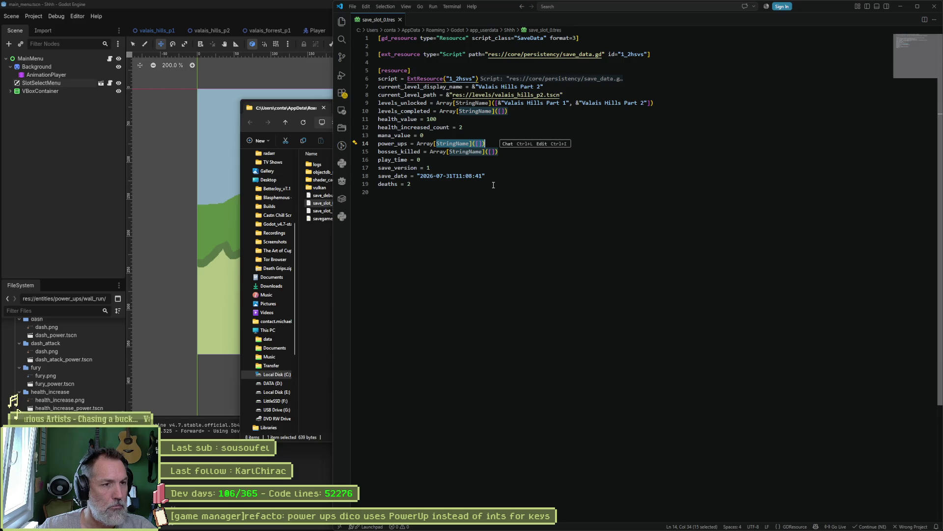
left_click_drag(485, 176, 456, 176)
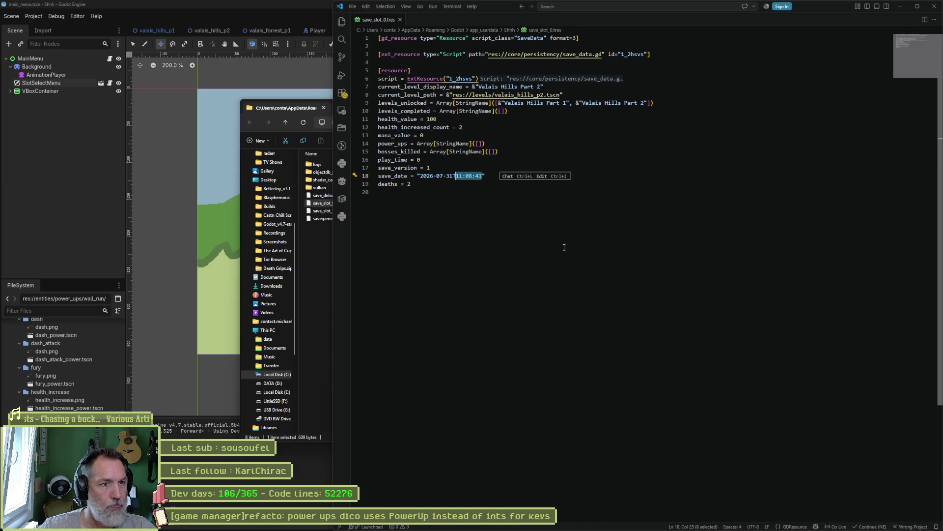
left_click(68, 177)
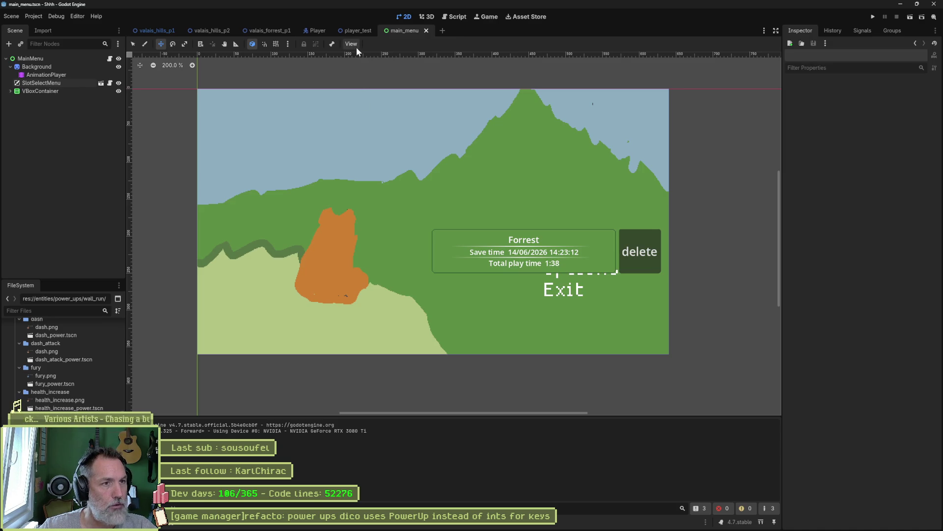
Open game_manager.gd and locate the _check_scene_ready call.
left_click(450, 16)
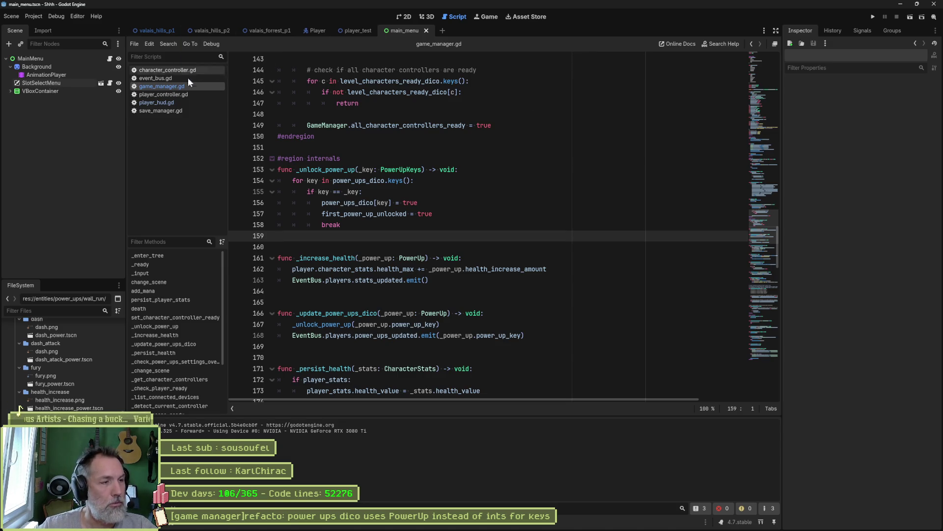
left_click_drag(760, 224, 735, 67)
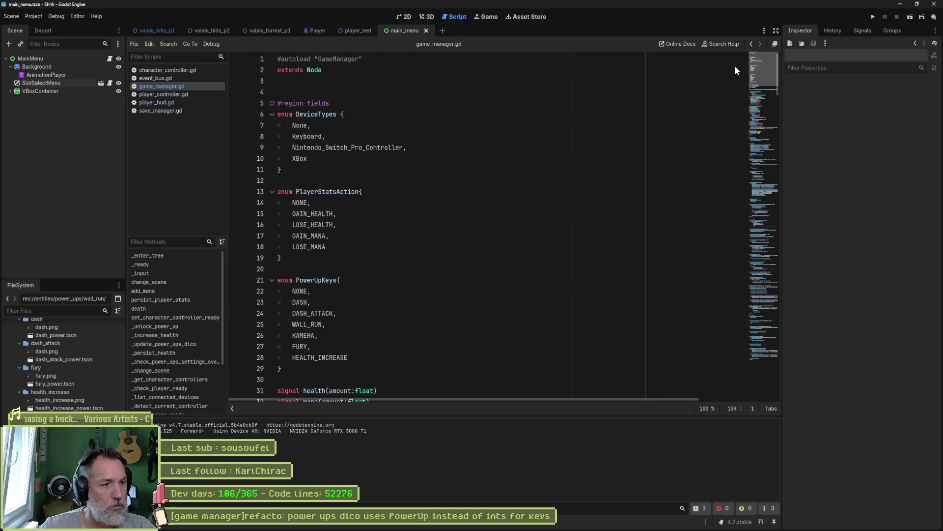
left_click_drag(735, 66, 731, 122)
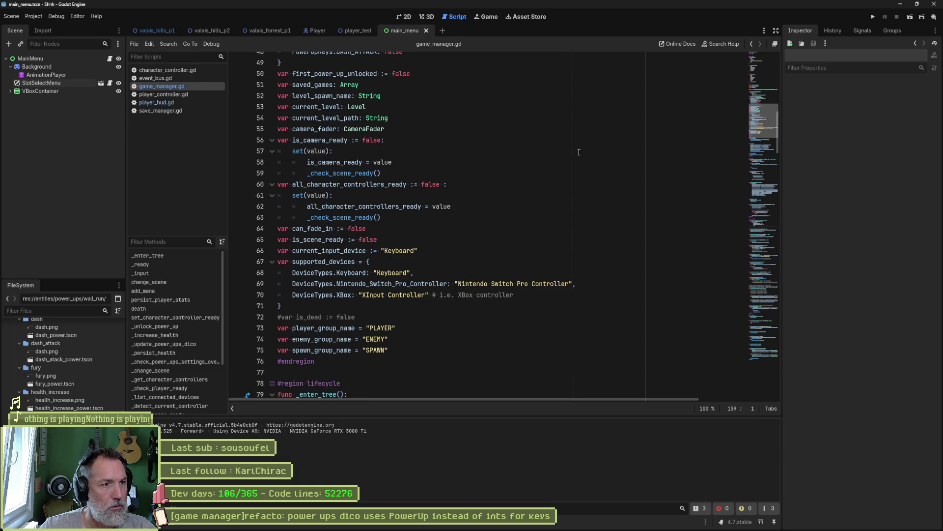
mouse_move(362, 211)
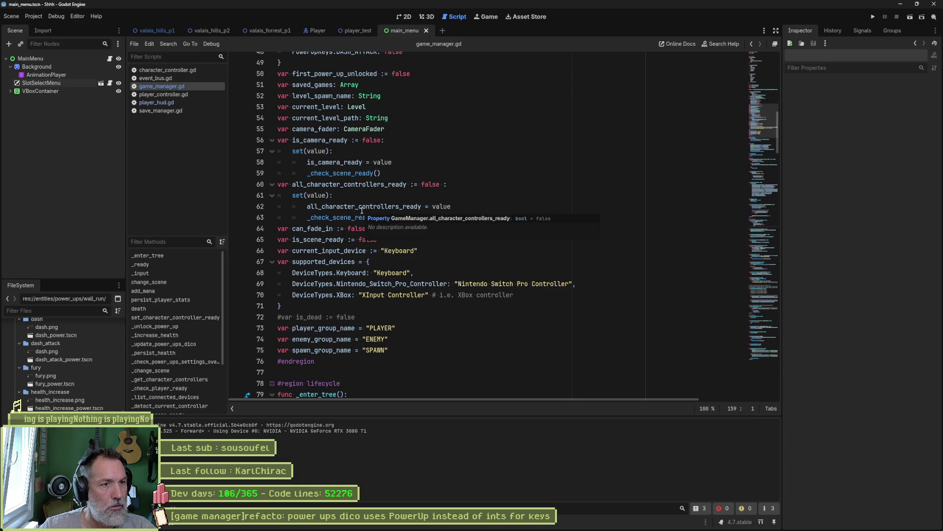
left_click(362, 173)
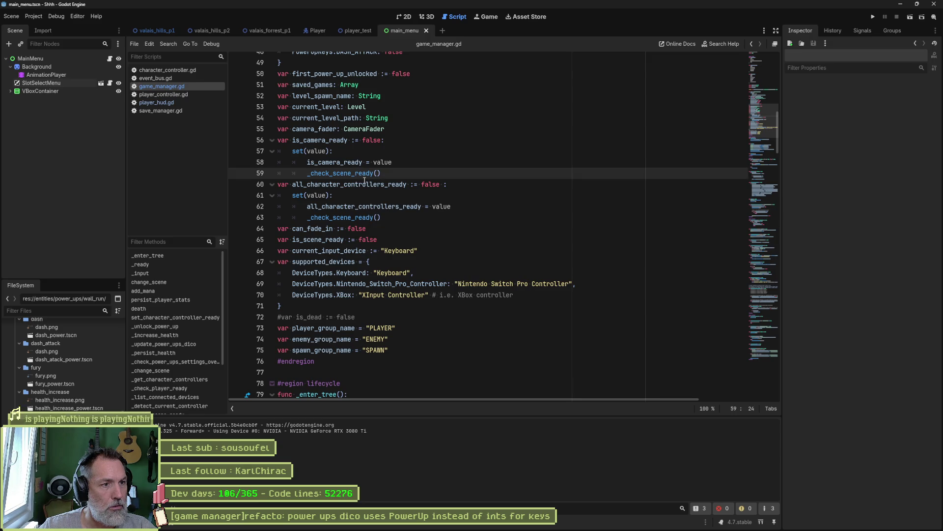
mouse_move(365, 181)
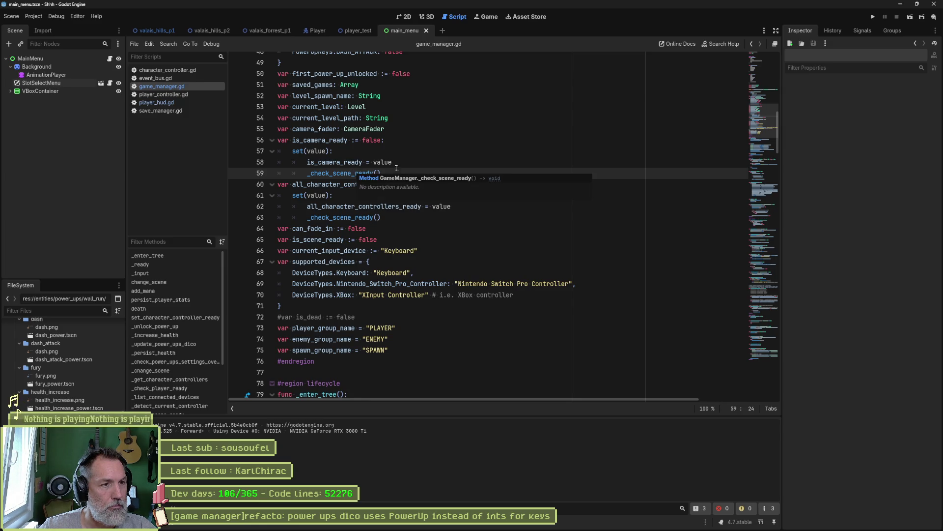
Jump to _check_scene_ready's definition, then to the all_character_controllers_ready declaration on line 60.
scroll(408, 192, "down", 2)
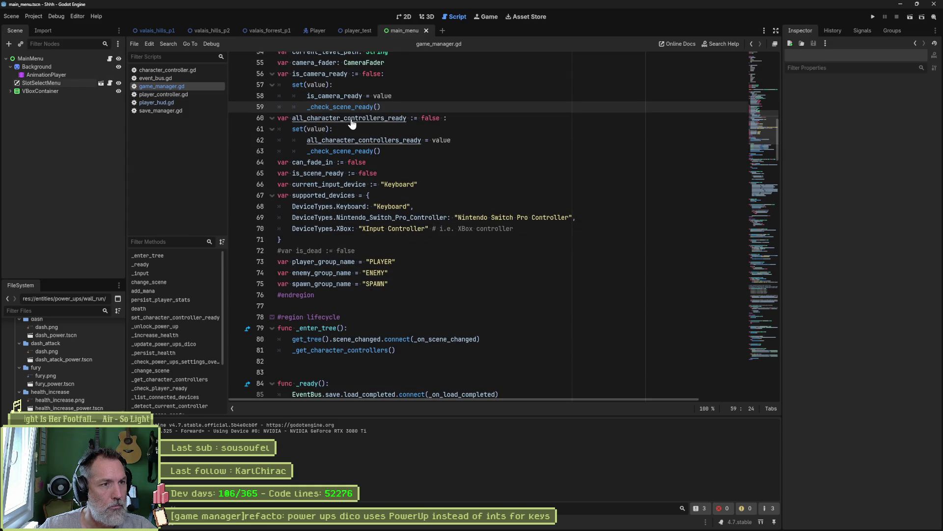
left_click(341, 151, "ctrl")
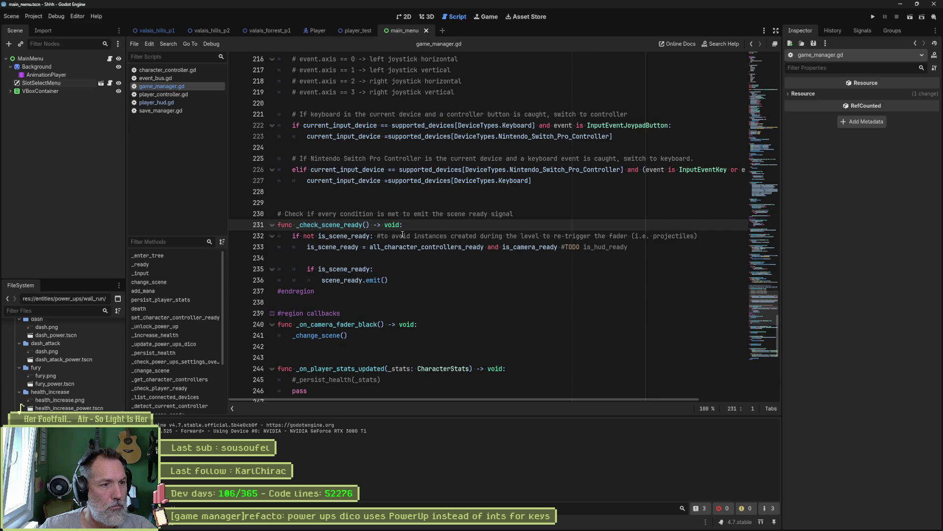
left_click(396, 250)
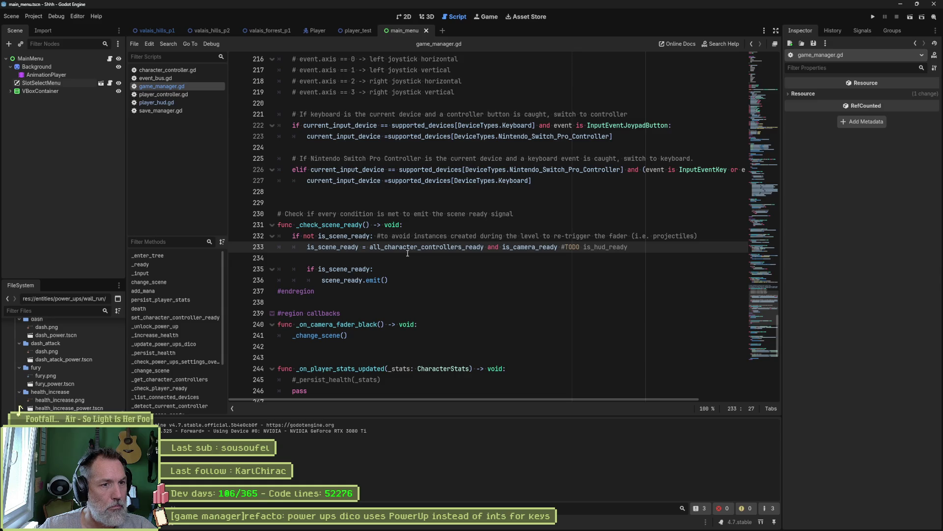
left_click(414, 247, "ctrl")
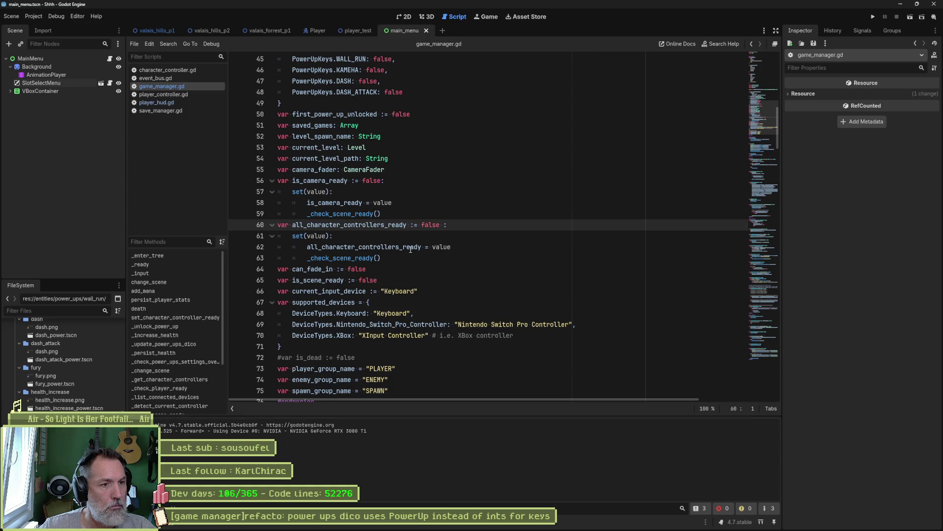
double_click(349, 225)
Search the project for all_character_controllers_ready and go to the readiness loop near line 149.
key("ctrl+shift+f")
key("Return")
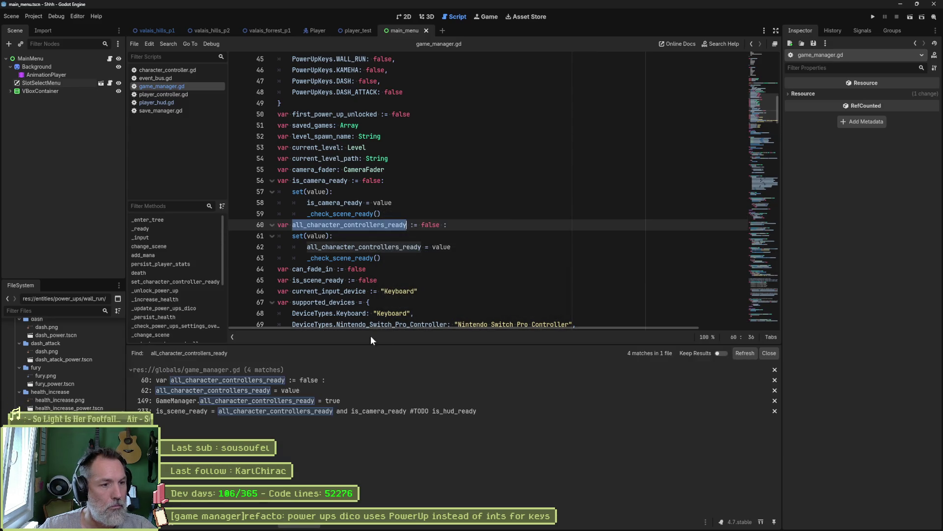
left_click(351, 402)
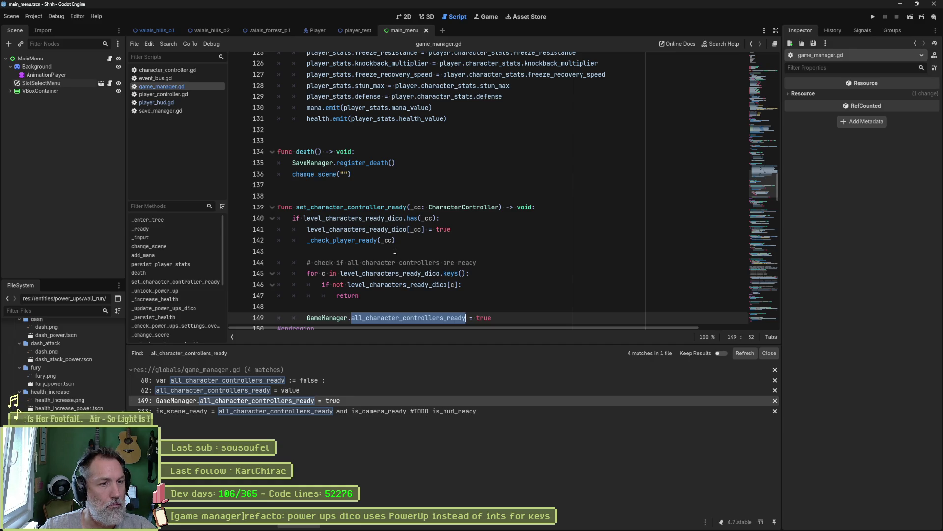
left_click(412, 285)
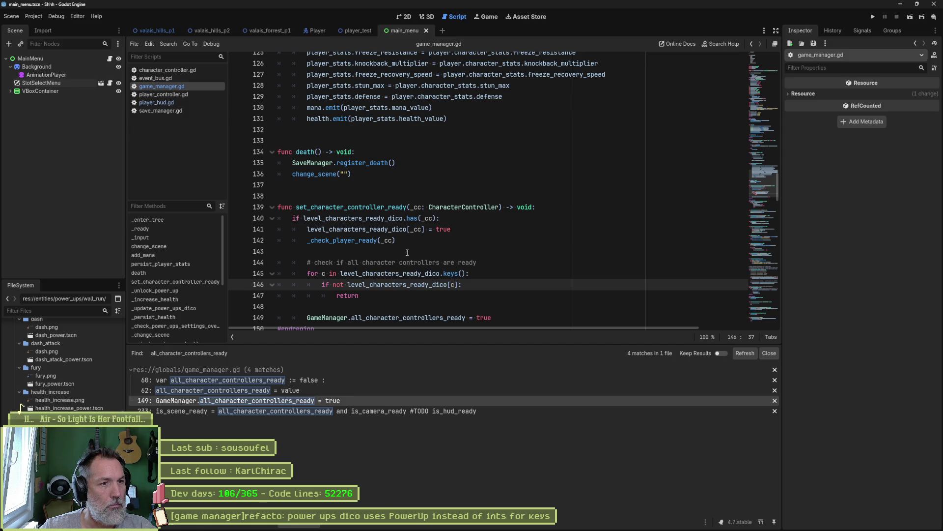
Add a print_debug line after line 140 logging the controller name with " is ready".
left_click(473, 217)
key("Return")
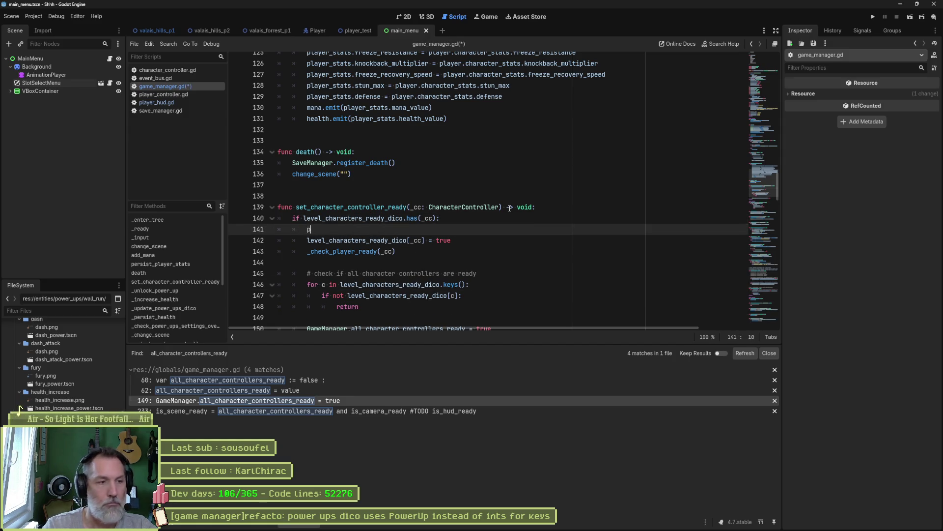
type("print(_debug(self,")
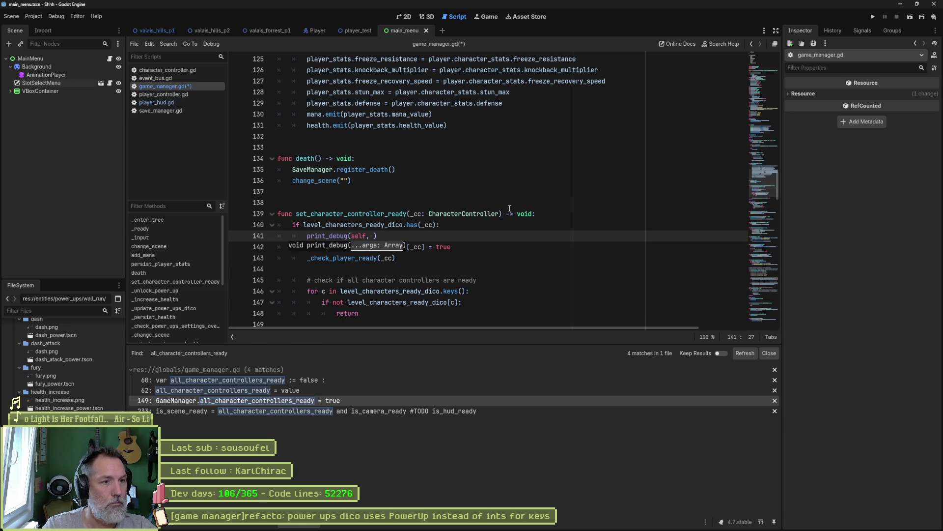
key("BackSpace")
key("BackSpace")
key("BackSpace")
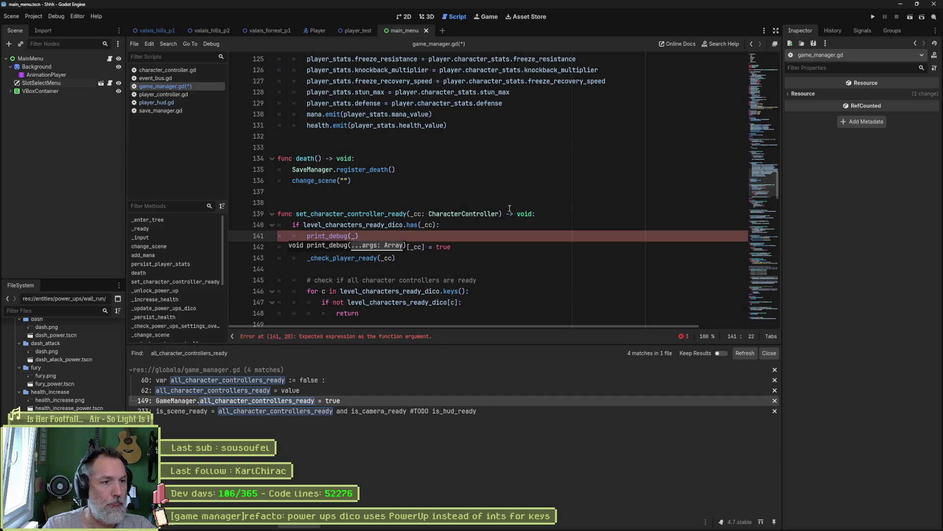
type("cc")
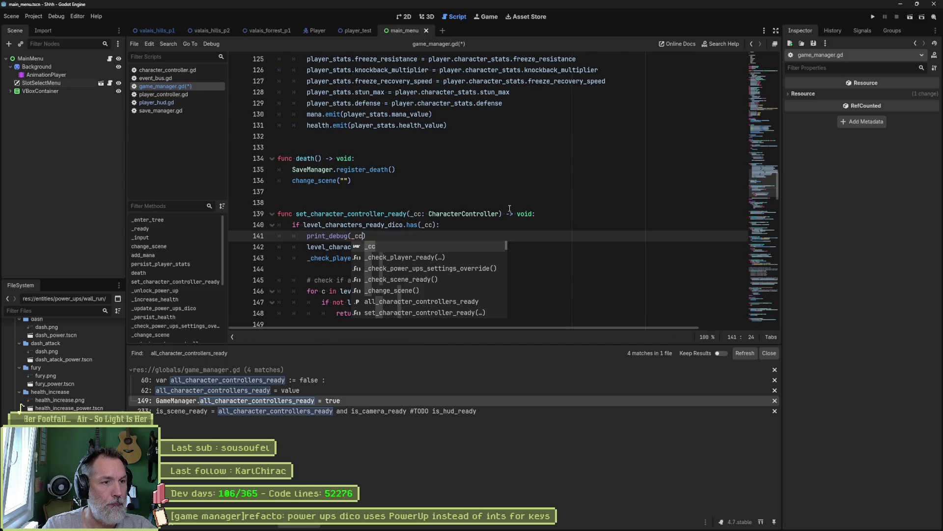
type(".name, \" ")
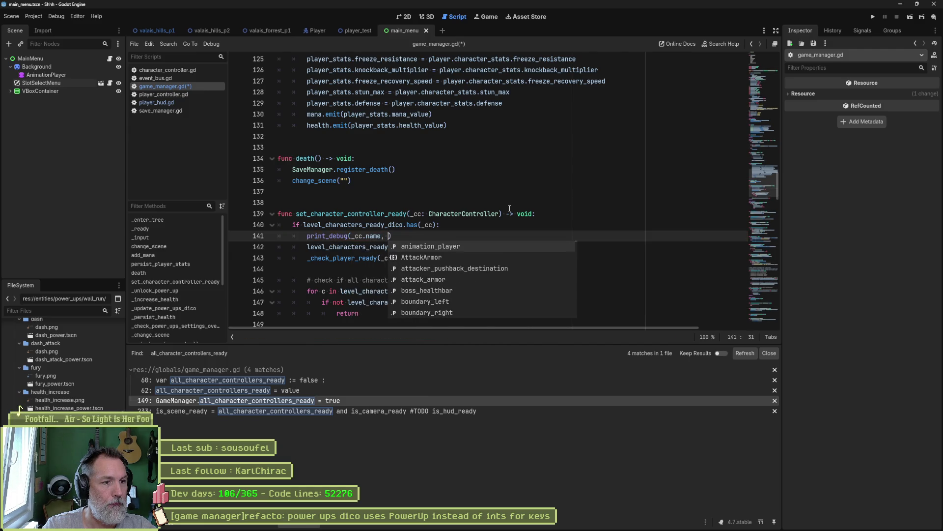
type("is ready")
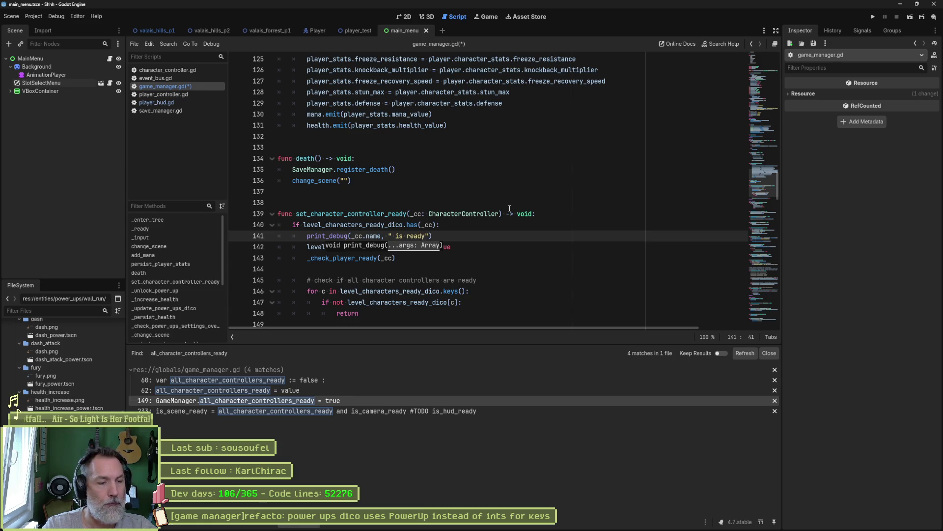
key("Escape")
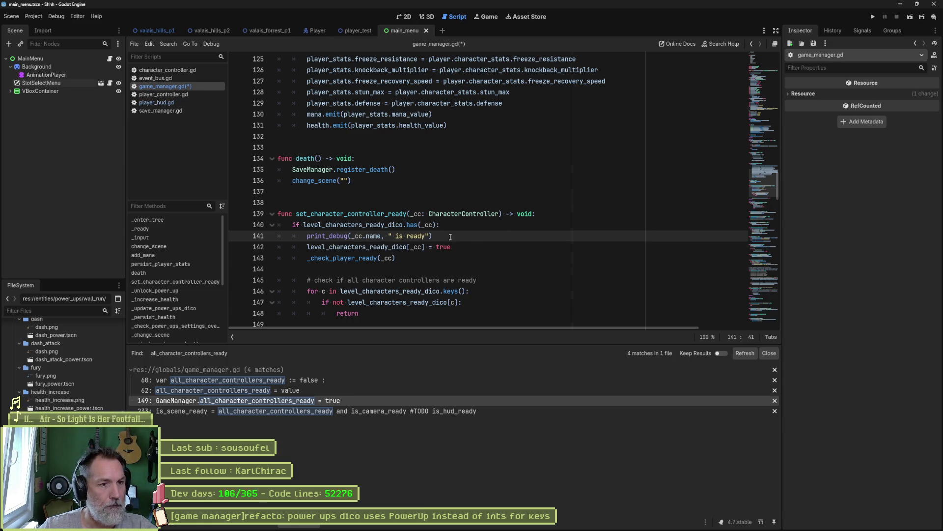
Copy that debug line into the 'if not' branch, insert 'NOT' before 'ready', and run the project.
key("shift+Up")
key("ctrl+c")
left_click(472, 302)
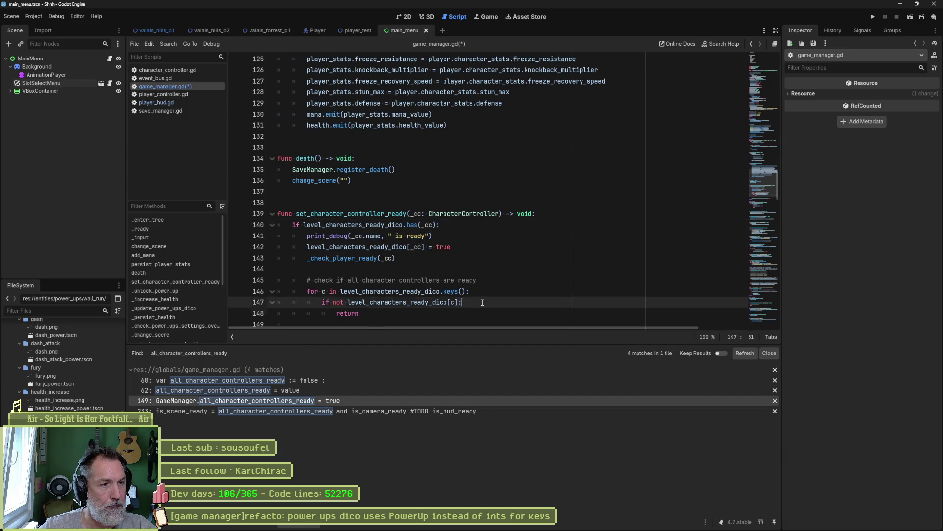
key("ctrl+v")
left_click(307, 313)
key("Tab")
key("Tab")
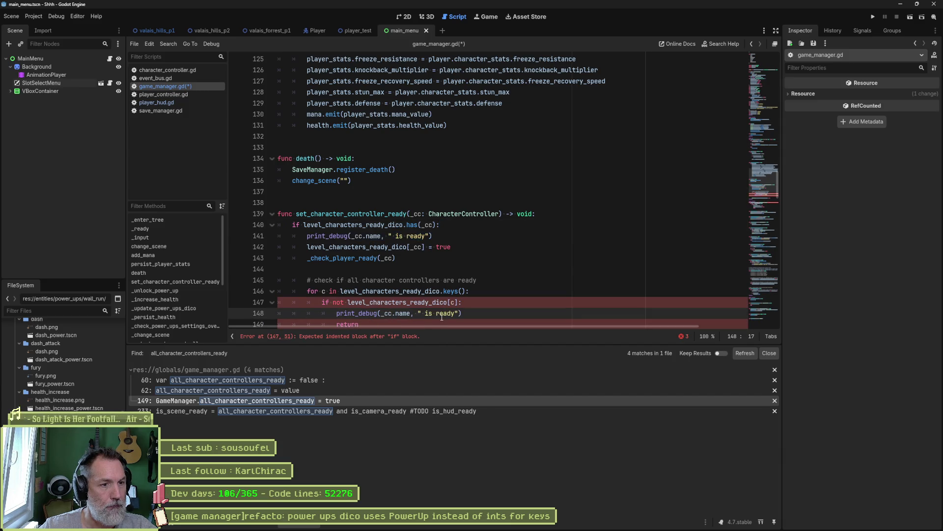
type("NOT")
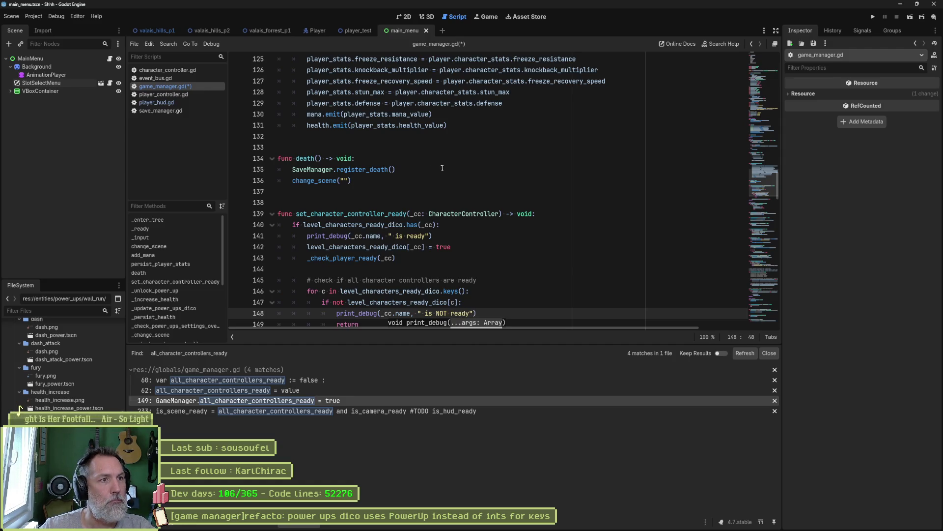
key("F5")
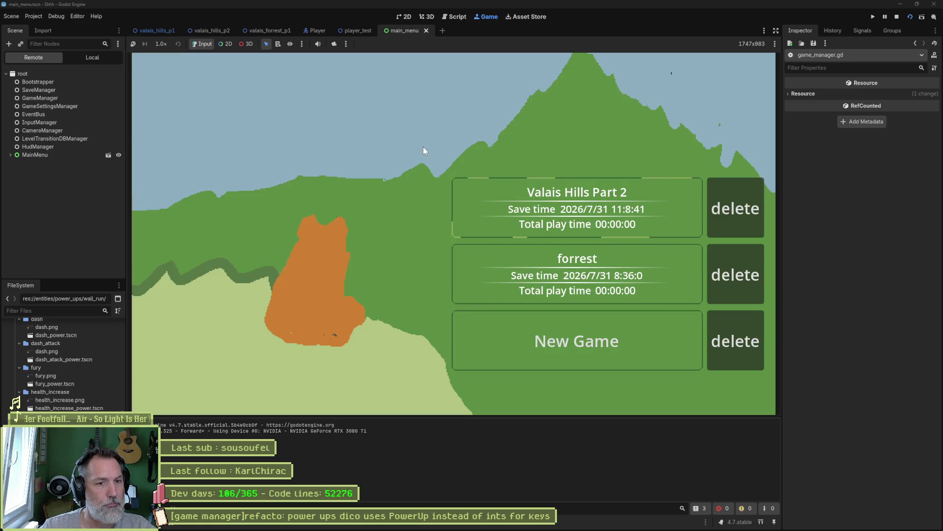
Load a save slot in the running game to watch the readiness logs, then stop it.
key("Return")
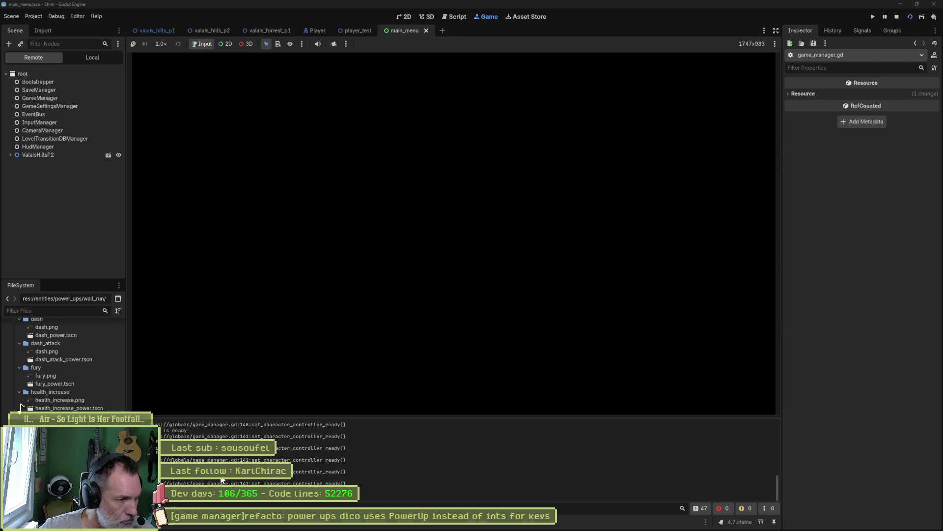
key("F8")
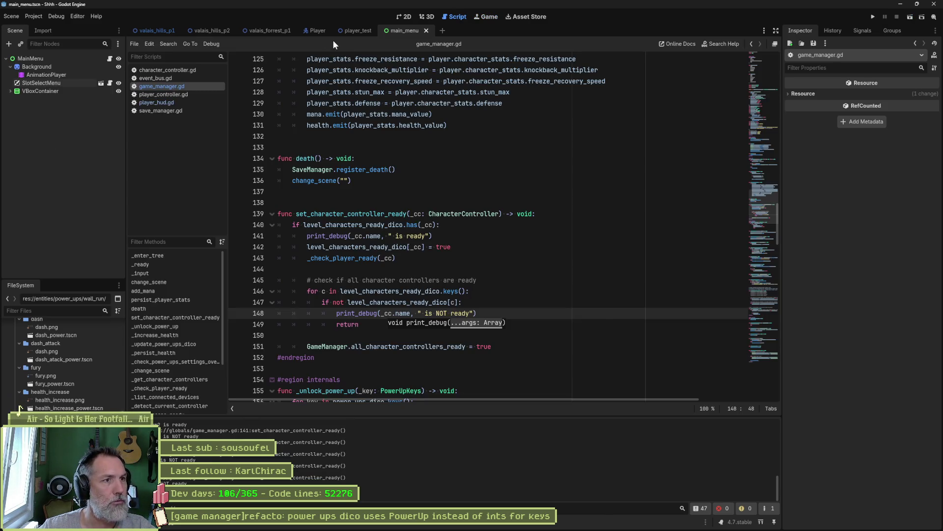
left_click(407, 31)
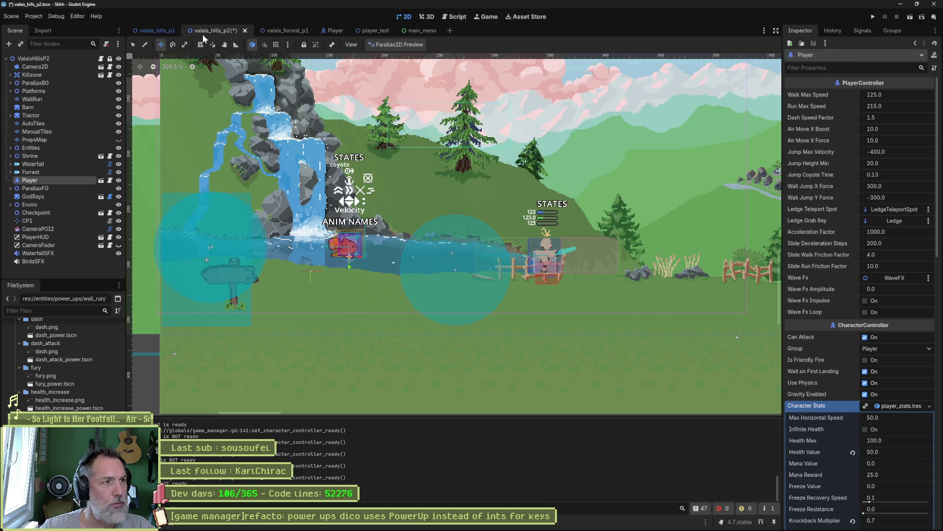
left_click(216, 31)
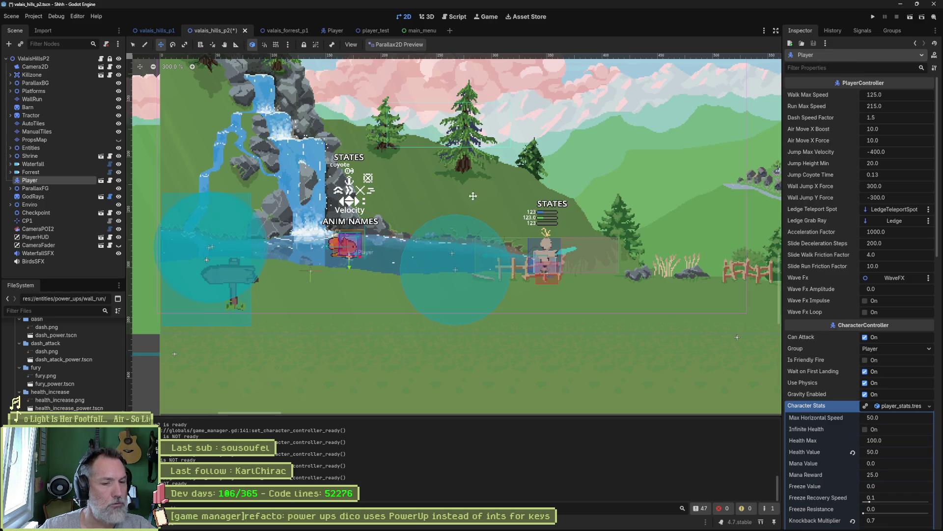
key("F6")
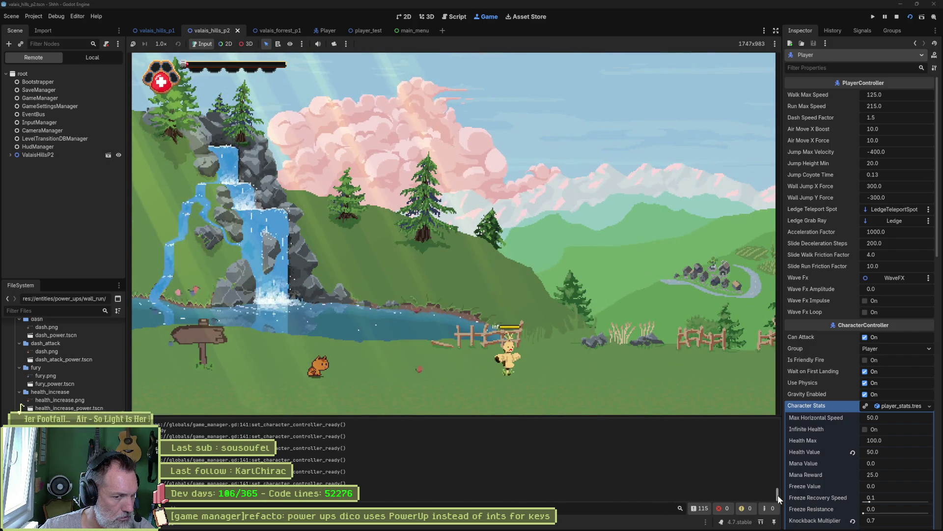
mouse_move(777, 494)
left_mouse_down()
mouse_move(770, 420)
mouse_move(774, 499)
left_mouse_up()
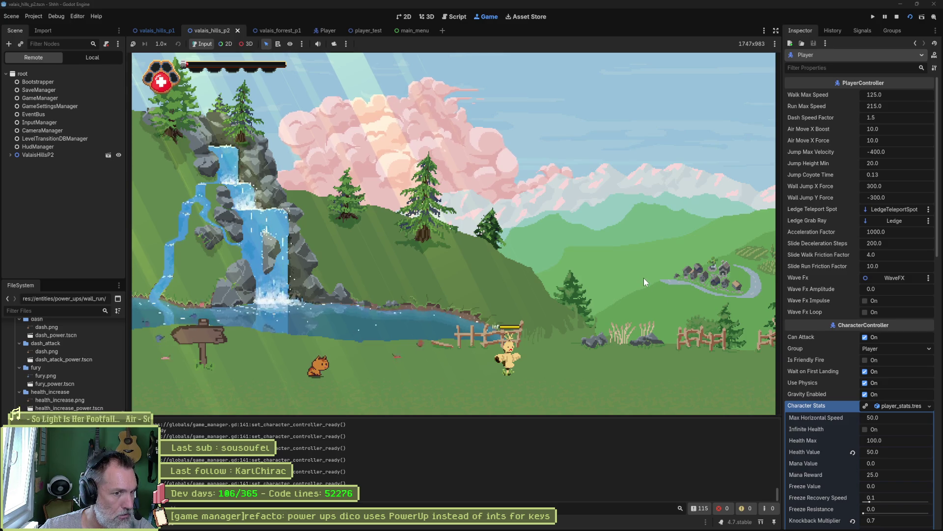
key("F8")
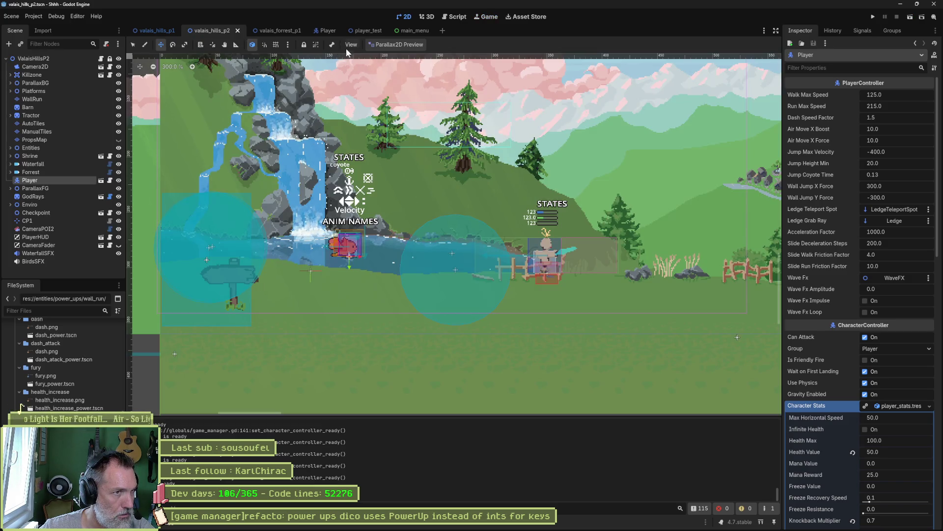
left_click(415, 31)
key("F5")
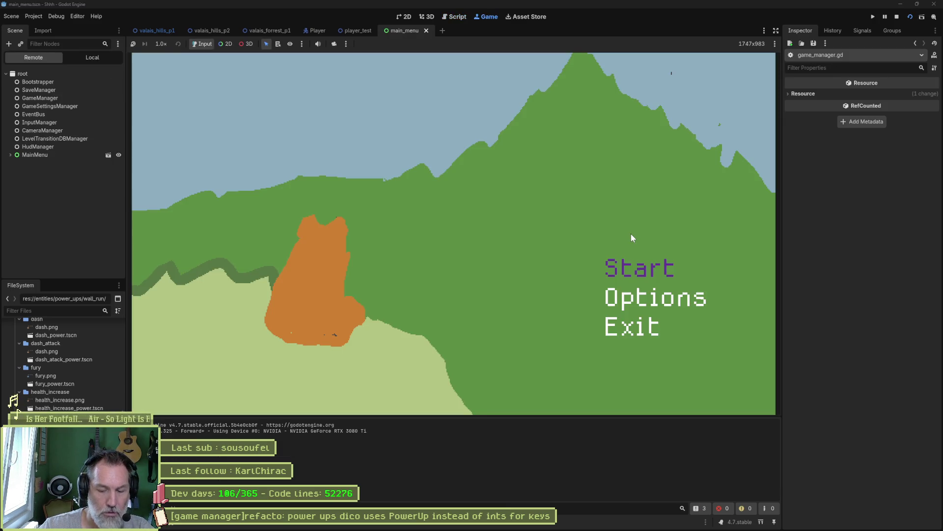
key("Return")
left_click(631, 234)
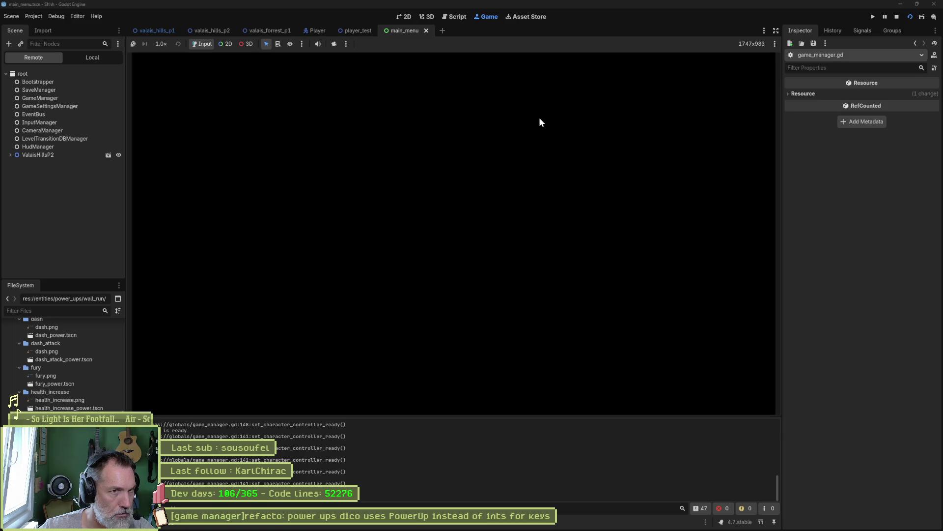
left_click(897, 17)
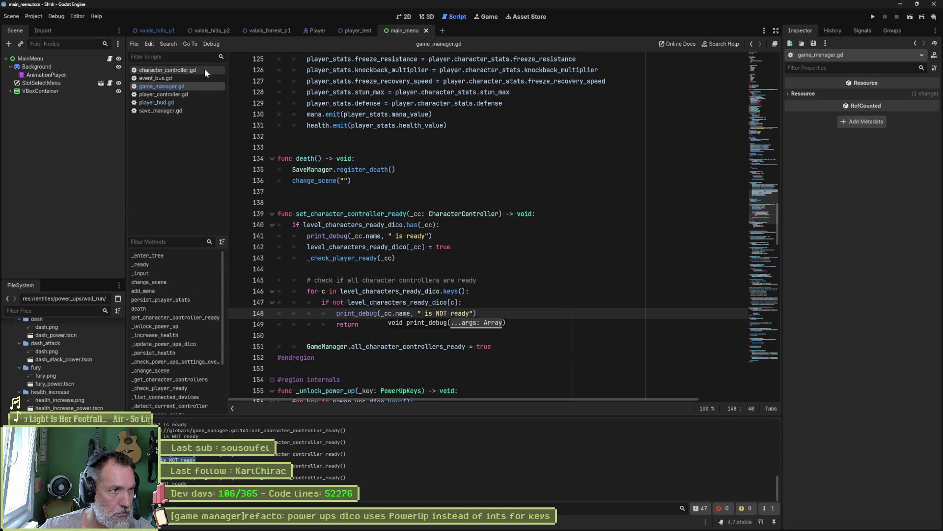
In valais_hills_p2, expand Entities and inspect the Scarecrow character.
left_click(216, 31)
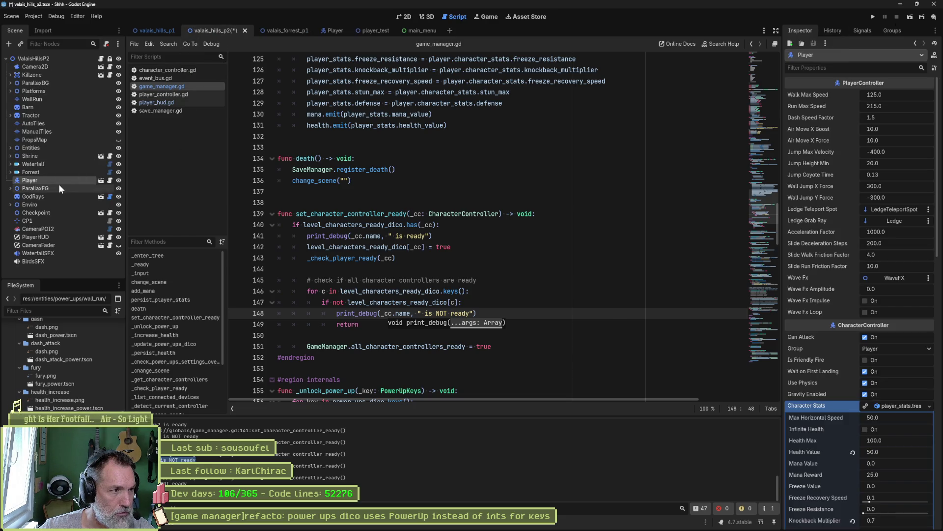
left_click(10, 148)
left_click(66, 156)
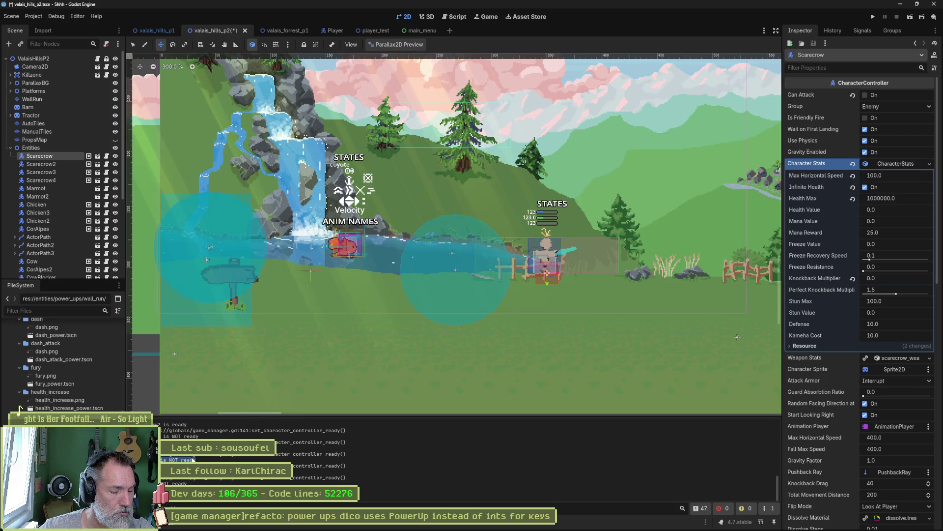
Replace 'is ready' in line 141's print_debug with a line of asterisks.
left_click(455, 17)
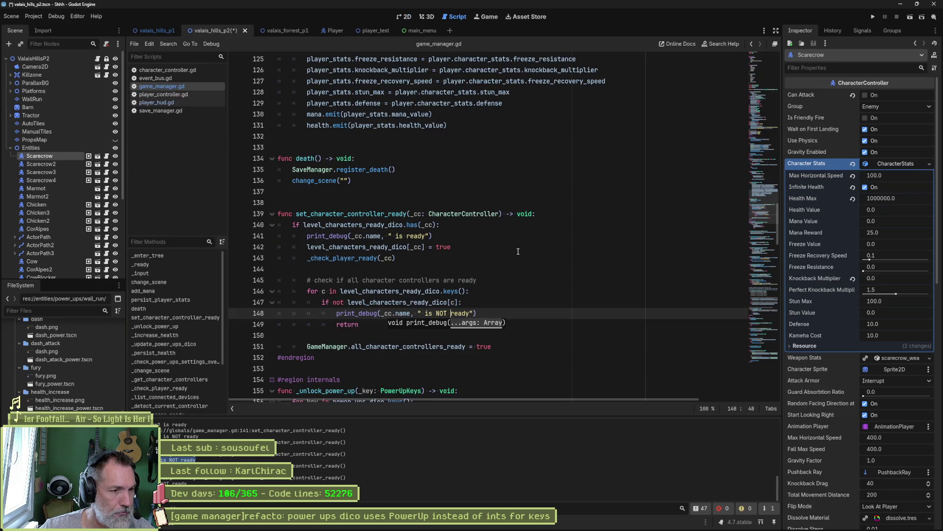
left_click(548, 235)
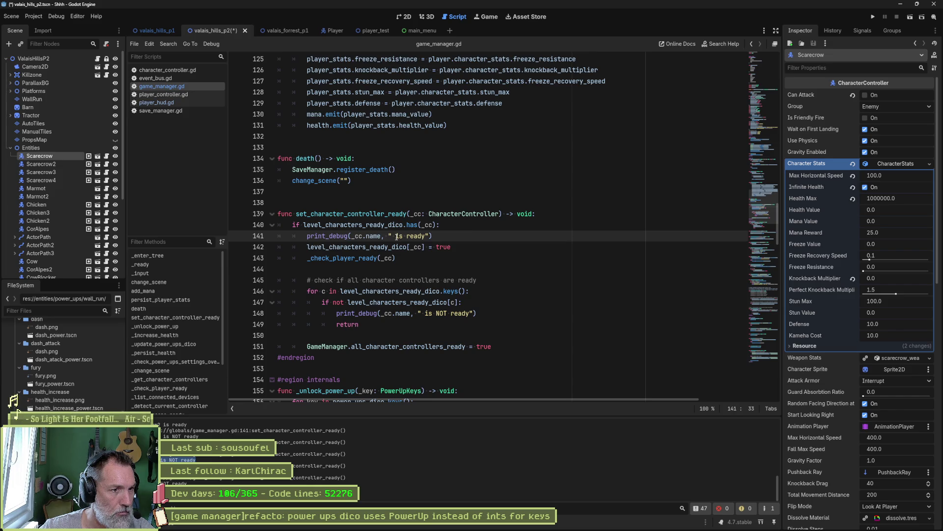
left_click_drag(396, 235, 430, 236)
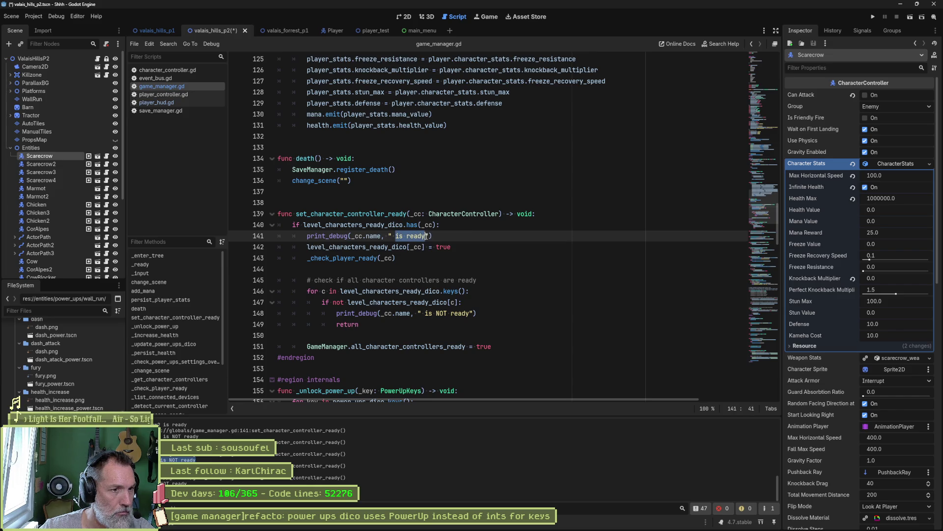
type("*")
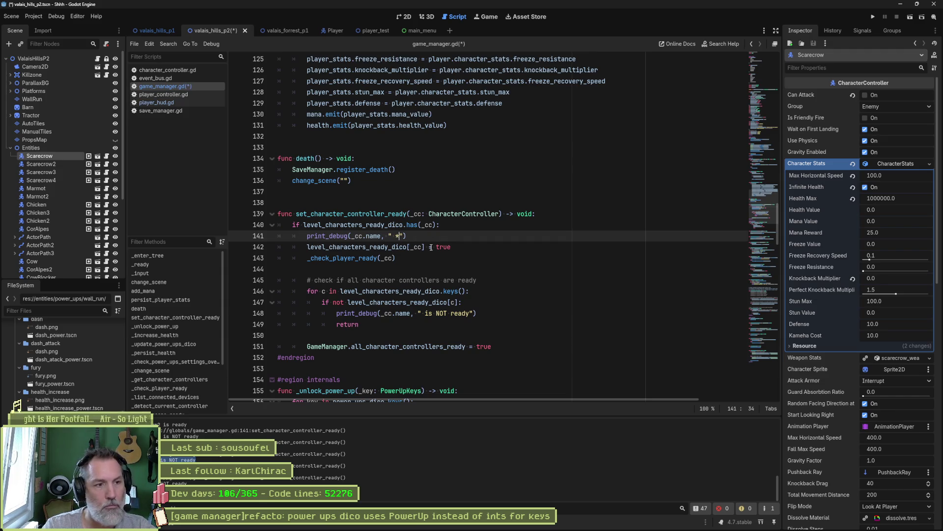
type("***************")
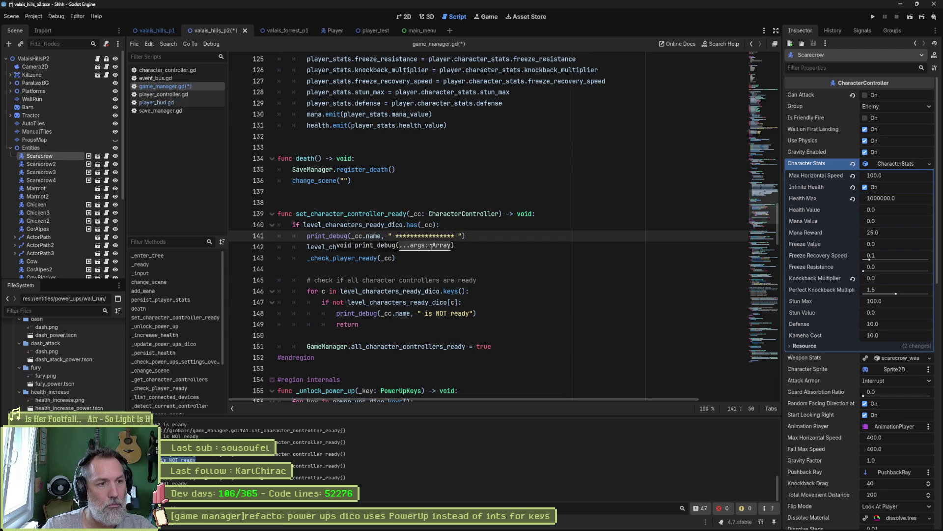
Duplicate the debug line, strip the asterisks from the first copy, and run the level.
key("shift+Up")
key("ctrl+c")
key("Left")
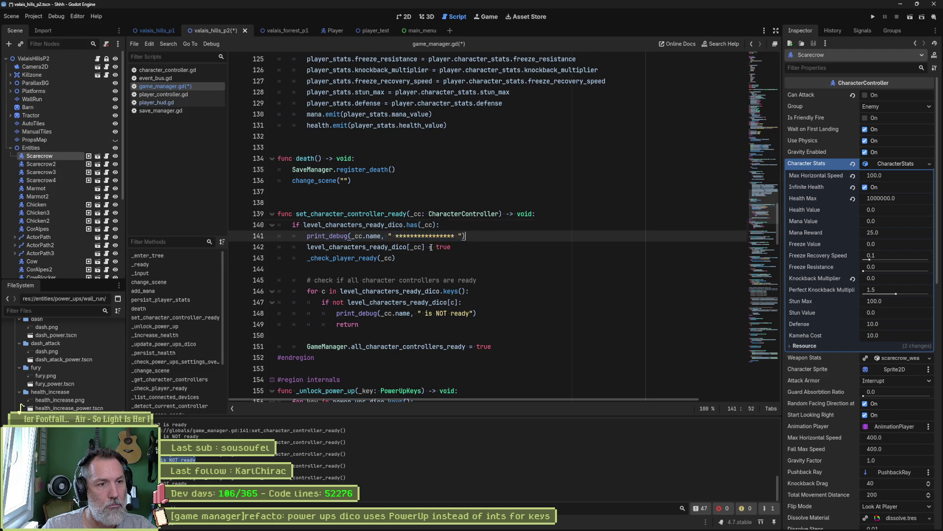
key("ctrl+v")
key("ctrl+shift+Left")
key("ctrl+shift+Left")
key("ctrl+shift+Left")
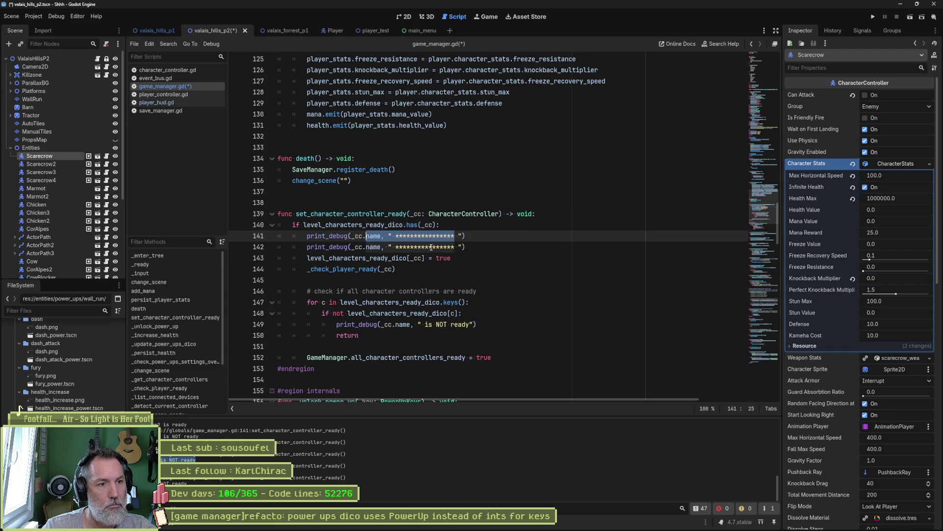
key("BackSpace")
key("ctrl+z")
key("Right")
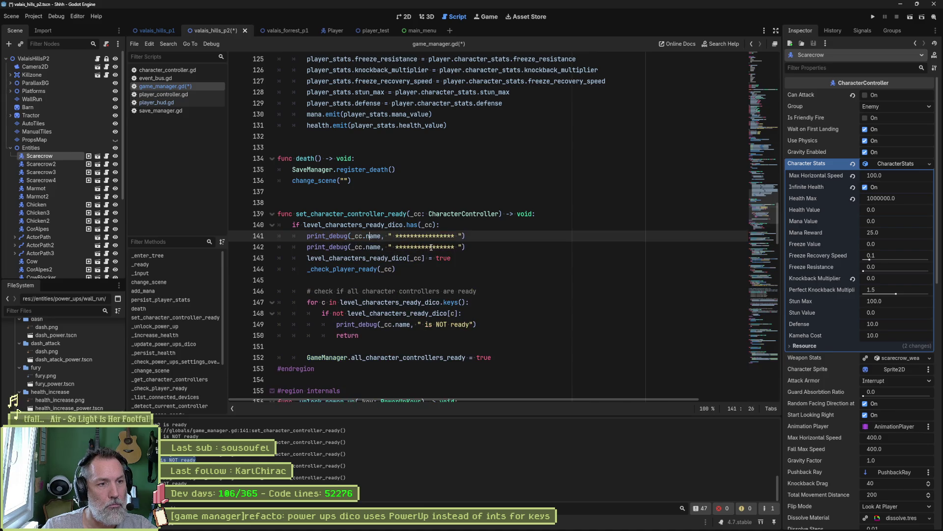
key("End")
key("Left")
key("Left")
key("Left")
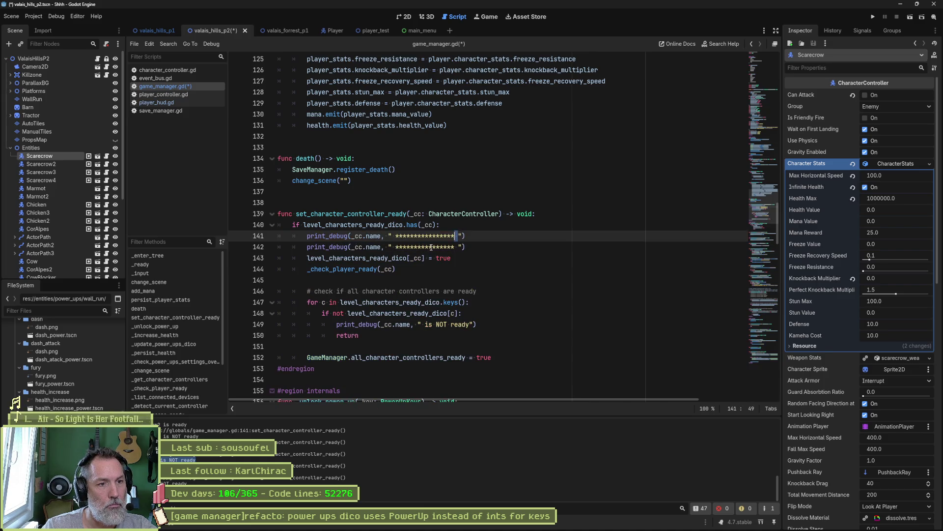
key("BackSpace")
key("BackSpace")
key("BackSpace")
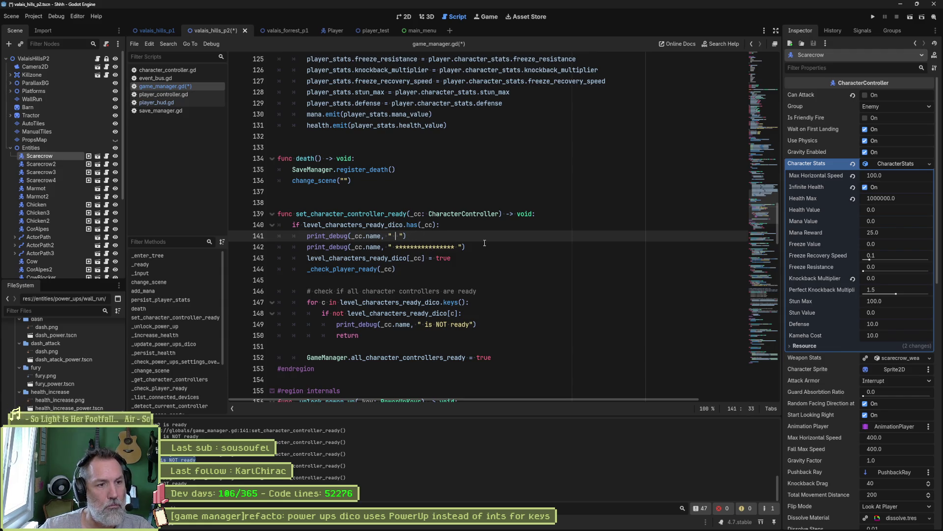
key("F6")
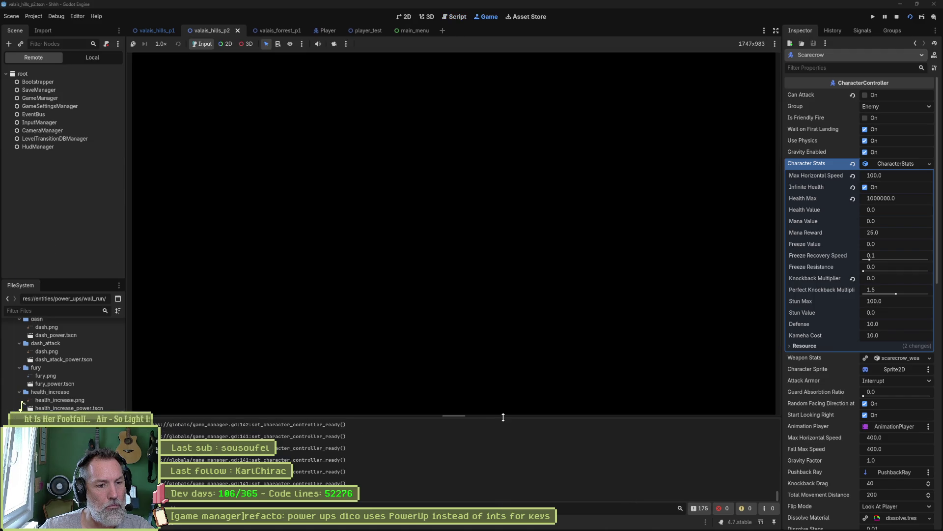
Enlarge the output log, jump to the logged script line, and delete debug lines 141–142.
left_click_drag(503, 417, 503, 307)
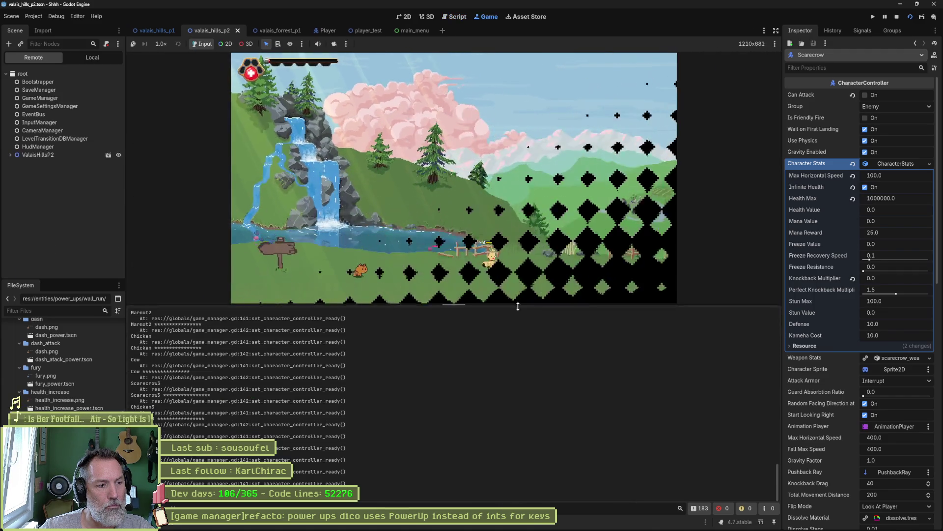
scroll(349, 455, "up", 3)
left_click(349, 455)
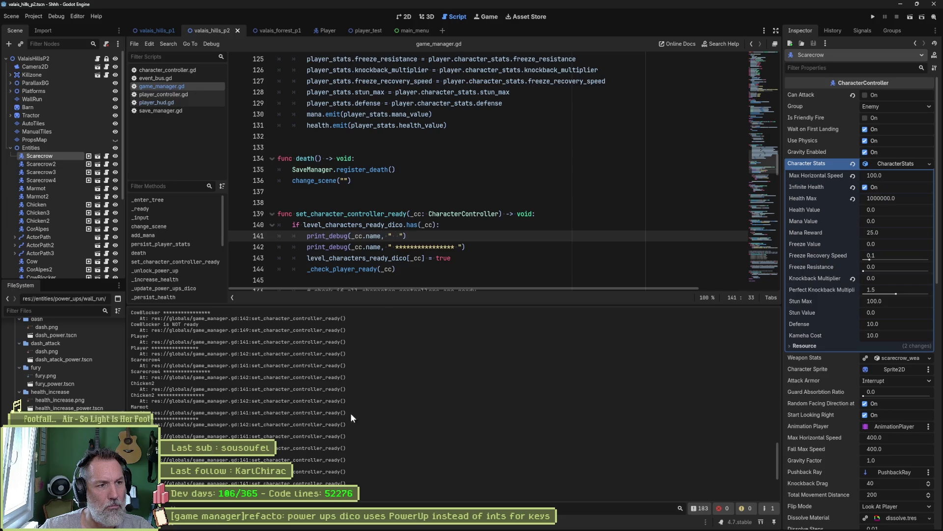
scroll(425, 226, "down", 2)
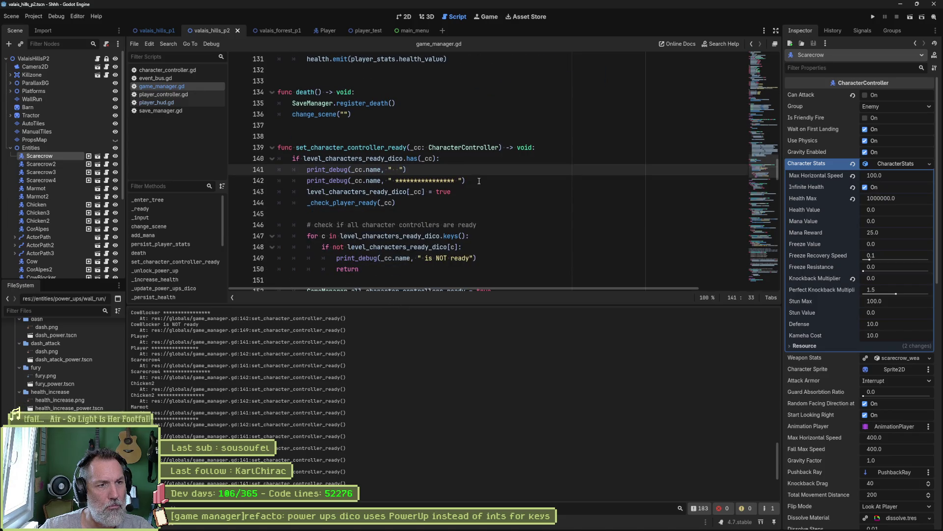
left_click(479, 181)
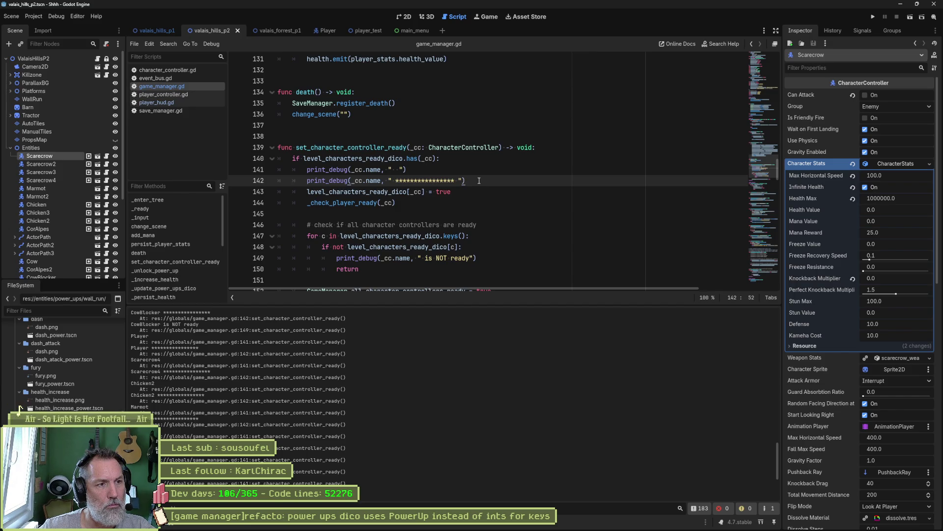
left_click_drag(479, 181, 483, 161)
key("BackSpace")
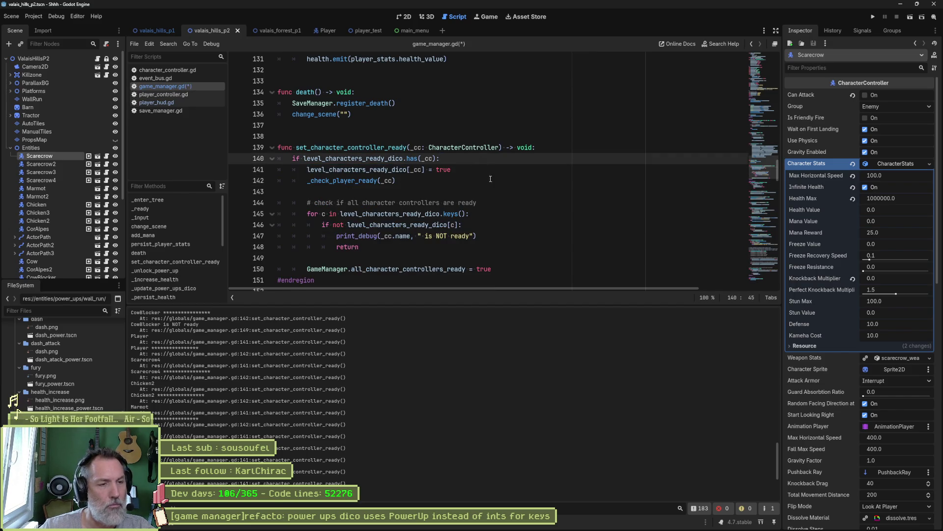
Delete the 'is NOT ready' debug line, save game_manager.gd, and run main_menu.
left_click(490, 234)
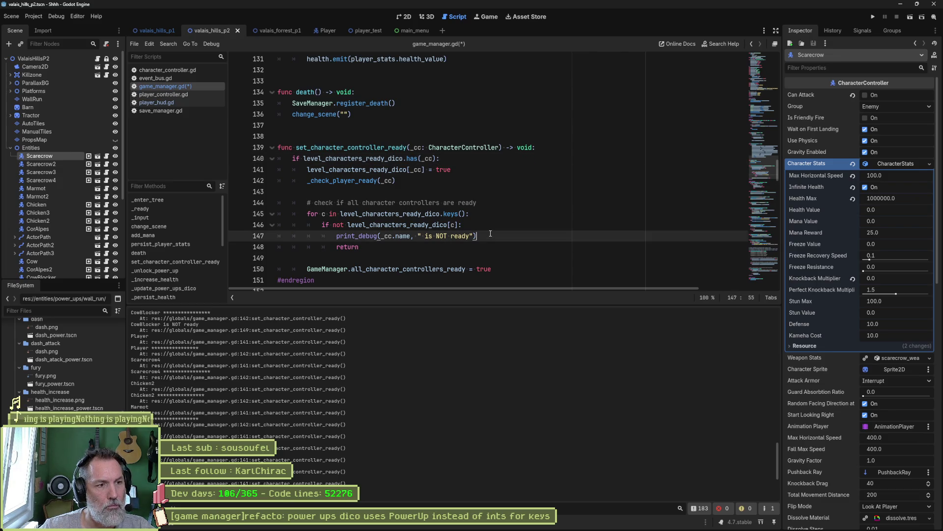
key("ctrl+shift+k")
key("ctrl+s")
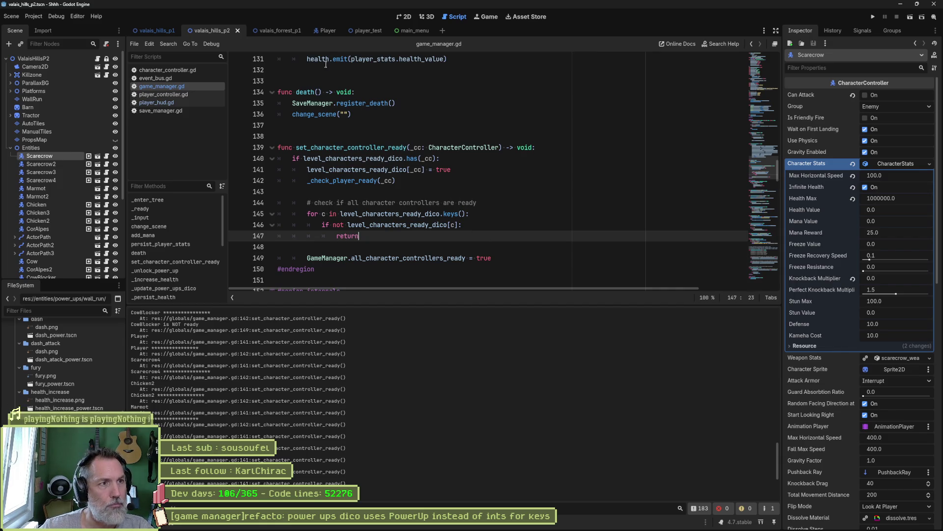
left_click(409, 31)
key("F6")
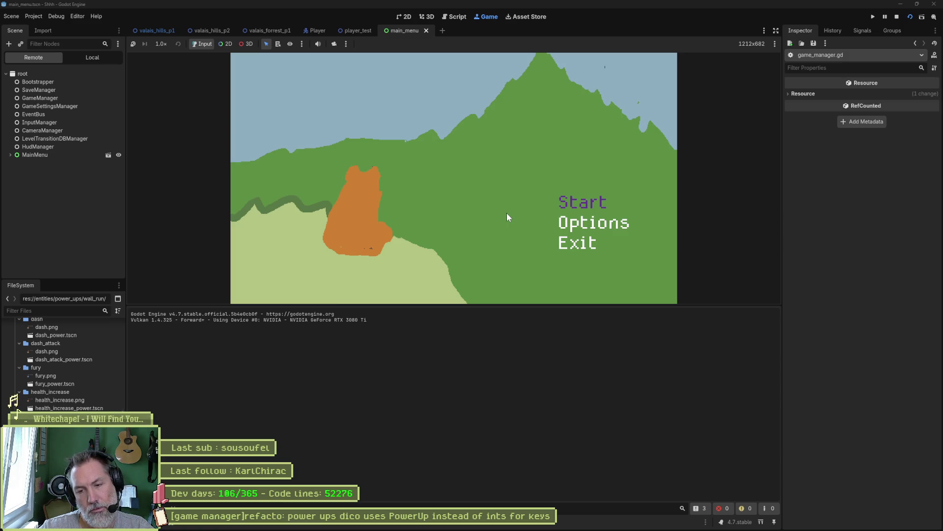
Load the Valais Hills Part 2 save and enlarge the code area by lowering the Output splitter.
key("Return")
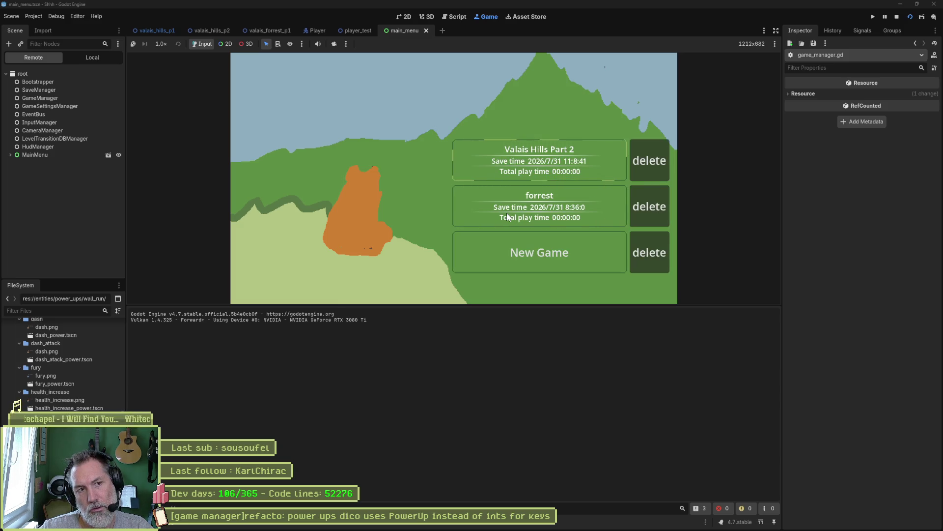
key("Return")
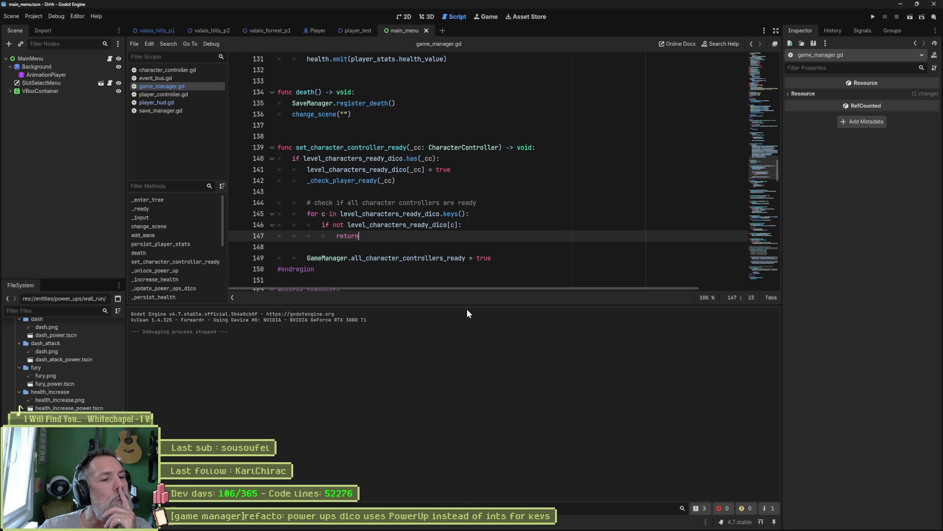
left_click_drag(466, 289, 481, 419)
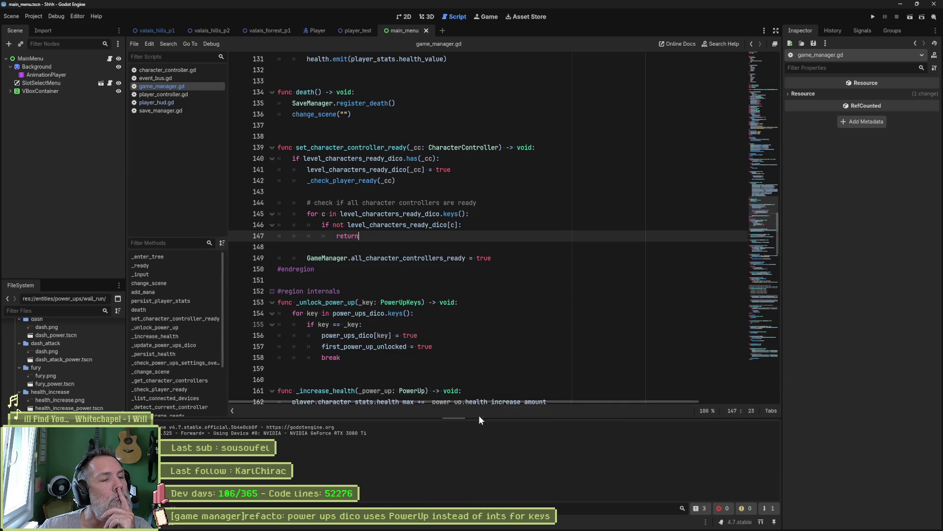
Select set_character_controller_ready in game_manager.gd, then switch to the valais_hills_p2 scene tab.
double_click(391, 147)
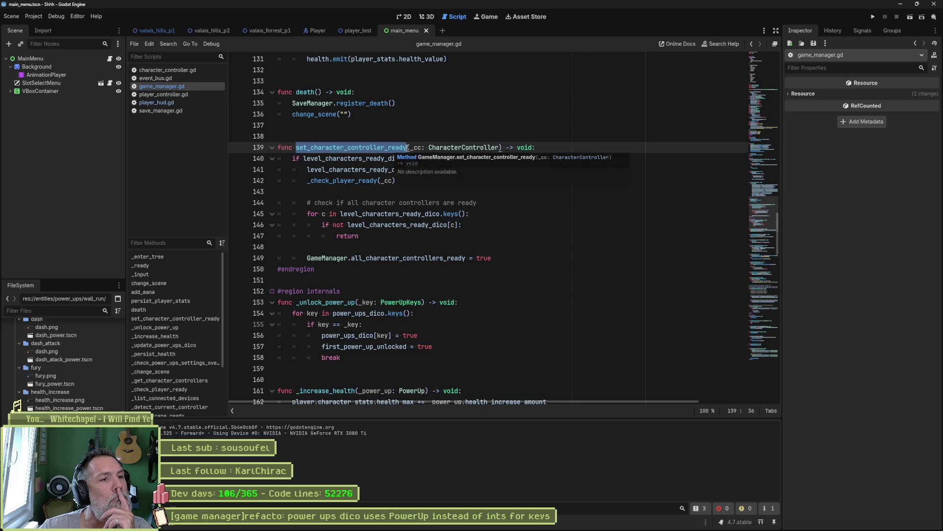
mouse_move(369, 161)
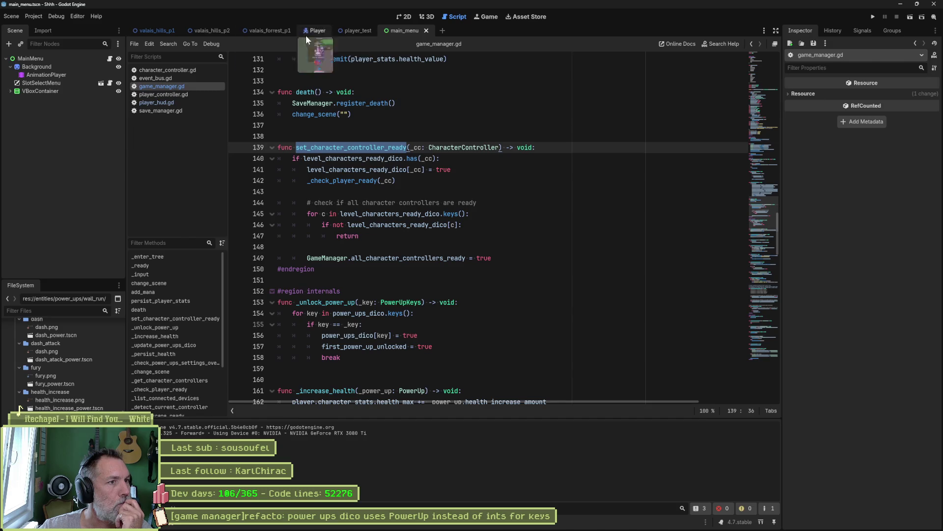
mouse_move(207, 35)
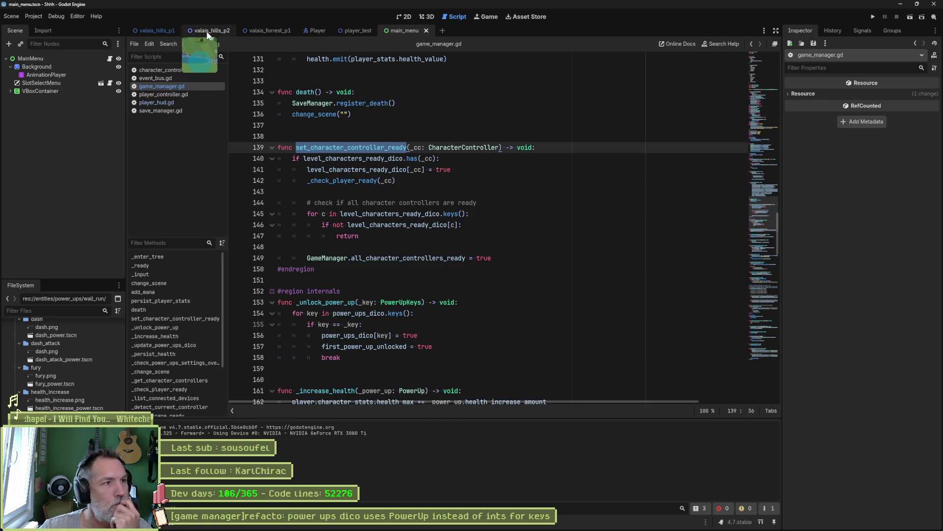
left_click(207, 34)
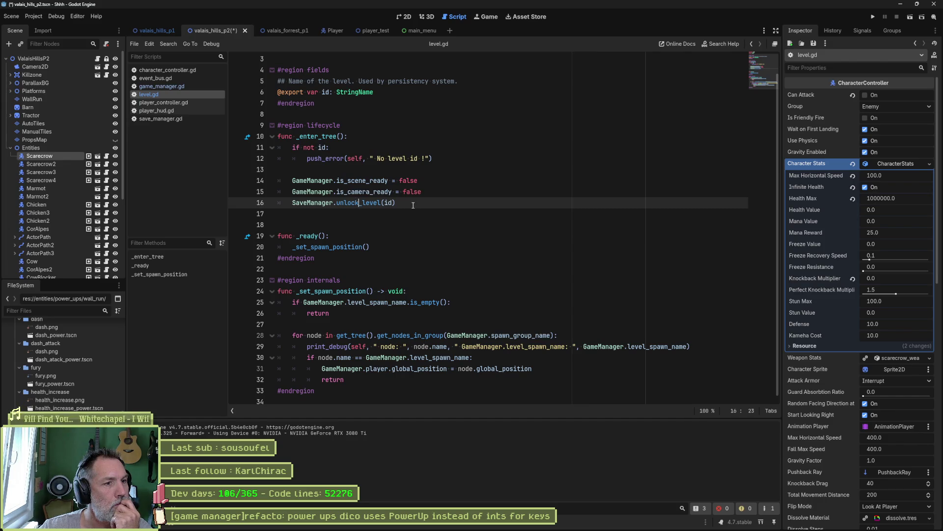
Search the project for is_scene_ready from level.gd and jump to its check in game_manager.gd.
double_click(363, 180)
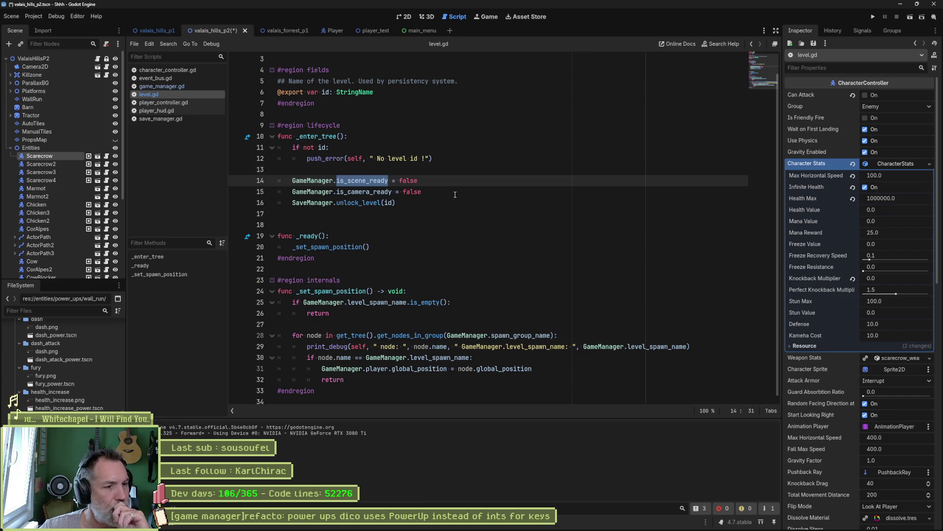
scroll(446, 231, "up", 1)
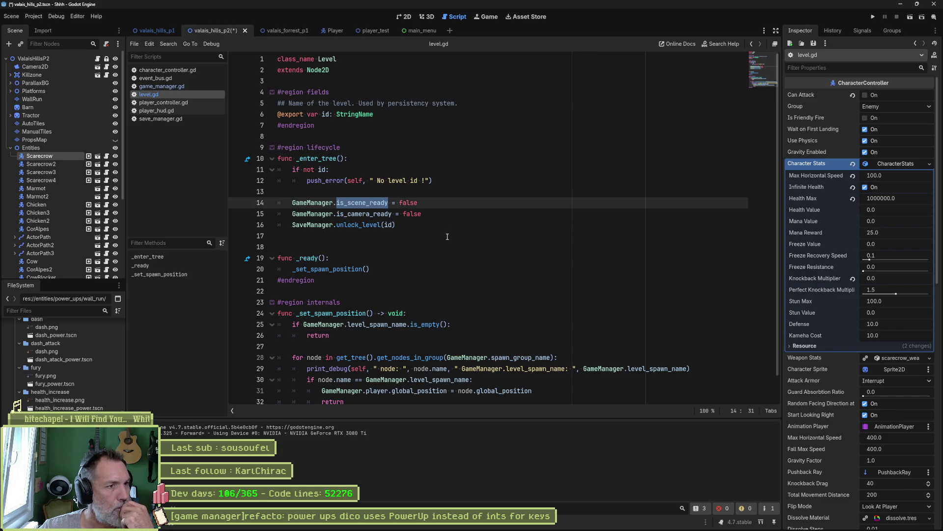
left_click(364, 204)
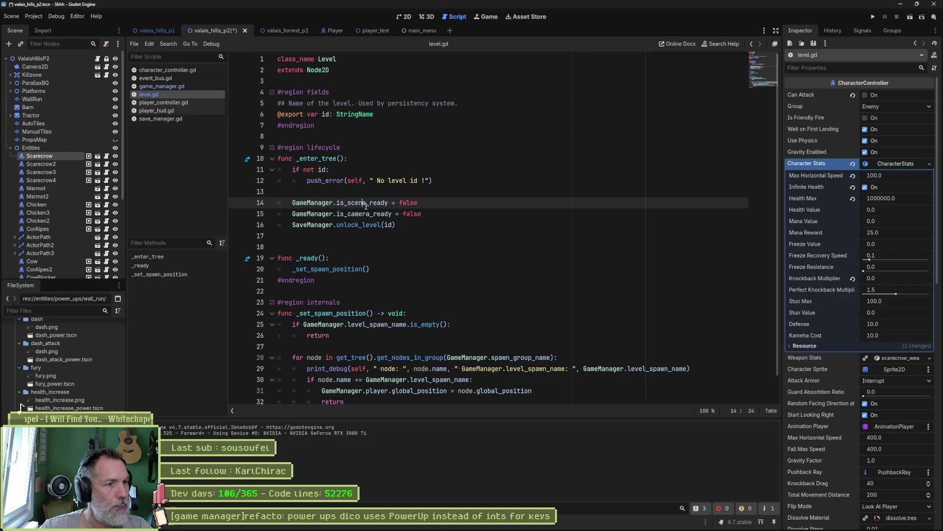
double_click(343, 203)
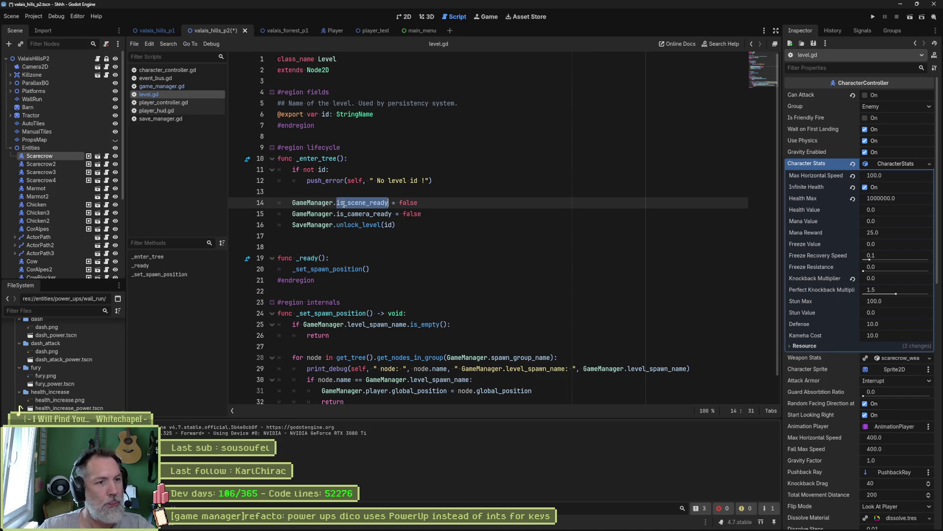
key("ctrl+shift+f")
key("Return")
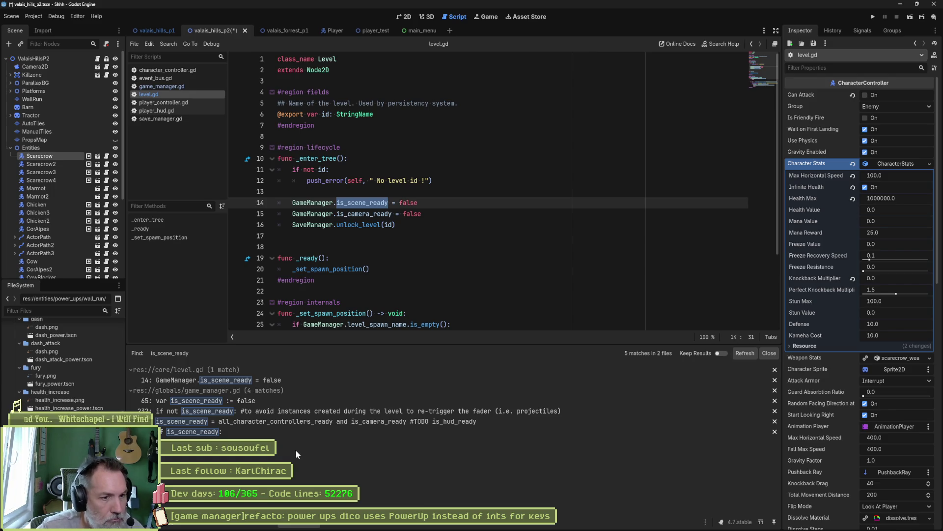
left_click(274, 433)
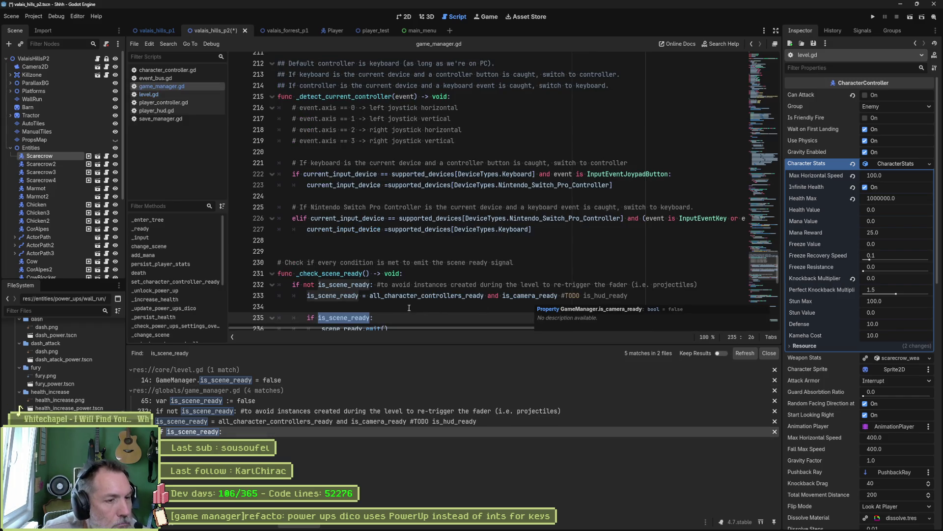
Search for _check_scene_ready calls and jump to the call at line 59.
left_click_drag(296, 274, 370, 274)
key("ctrl+shift+f")
key("Return")
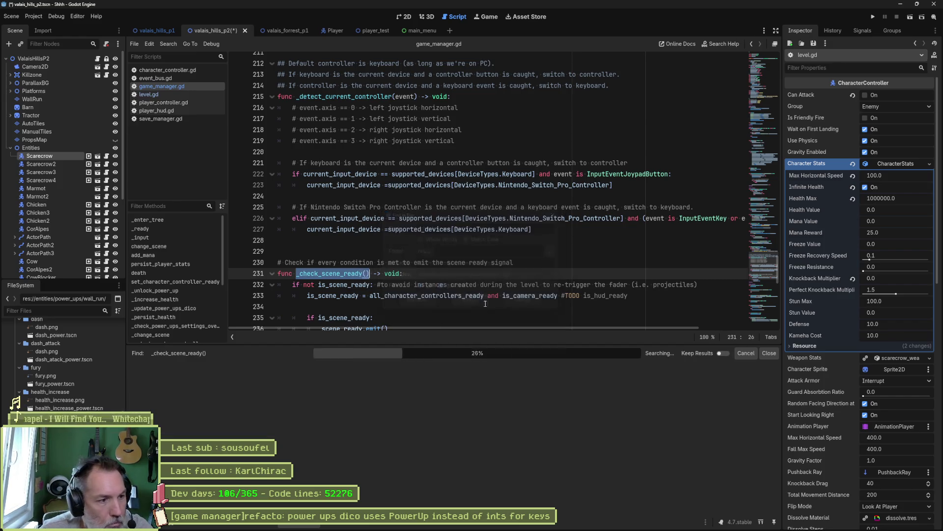
left_click(368, 382)
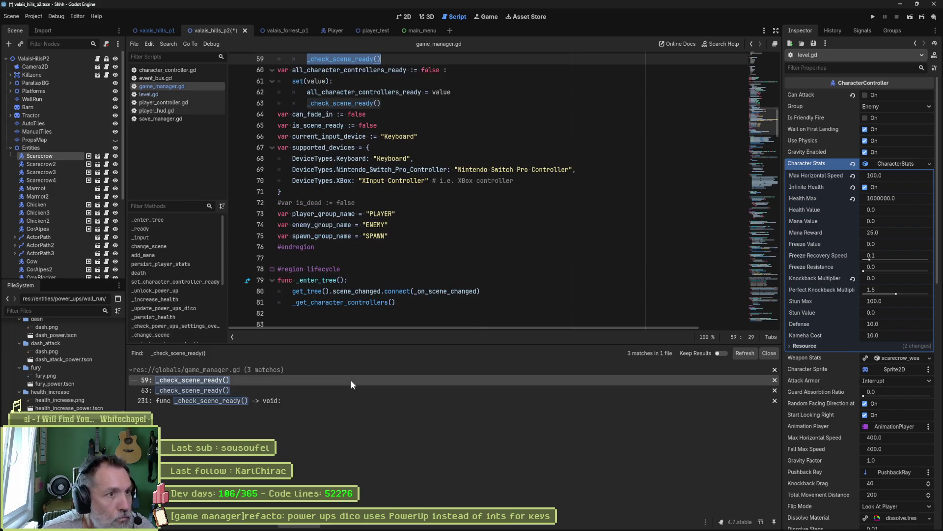
scroll(526, 246, "up", 3)
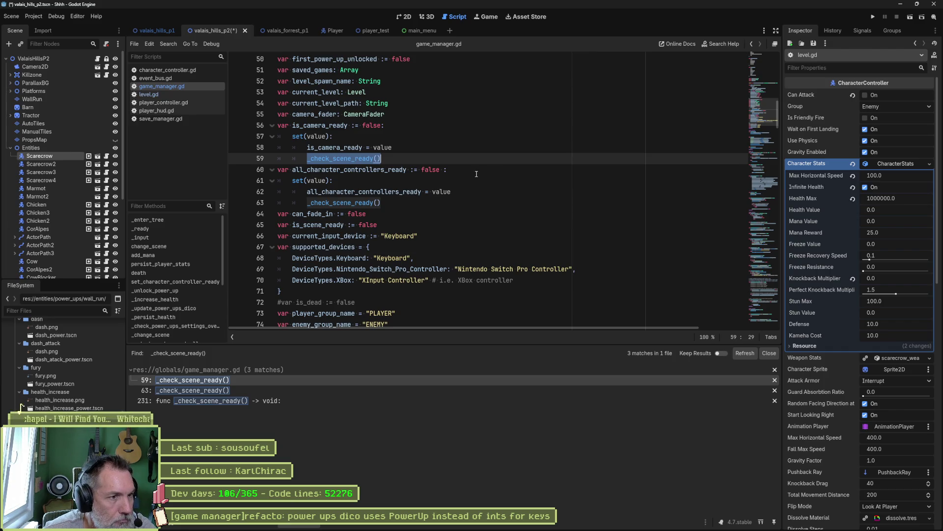
Search for all_character_controllers_ready and jump to its line 149 assignment.
double_click(348, 169)
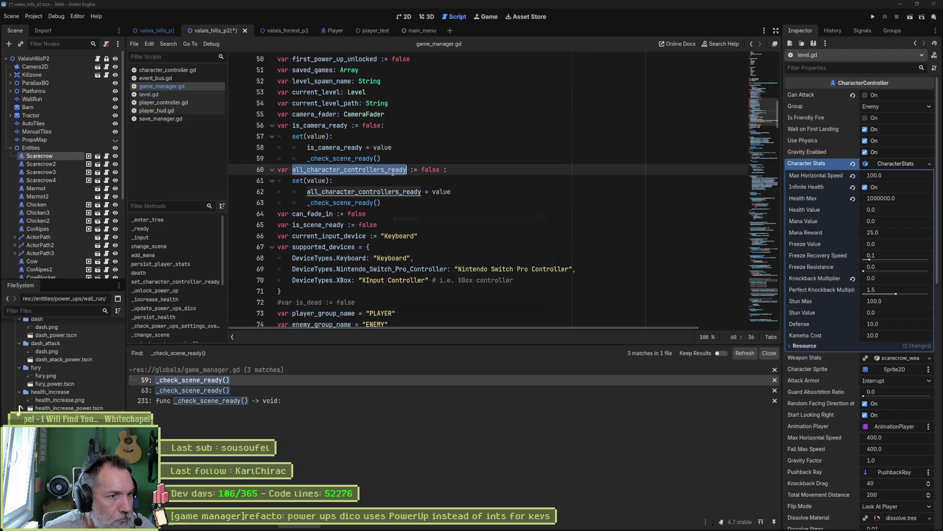
key("ctrl+shift+f")
left_click(455, 300)
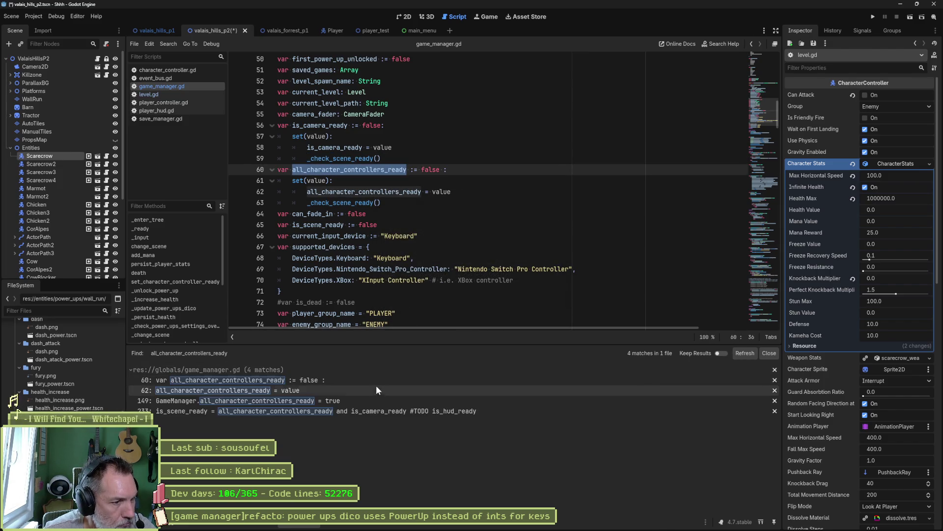
left_click(376, 400)
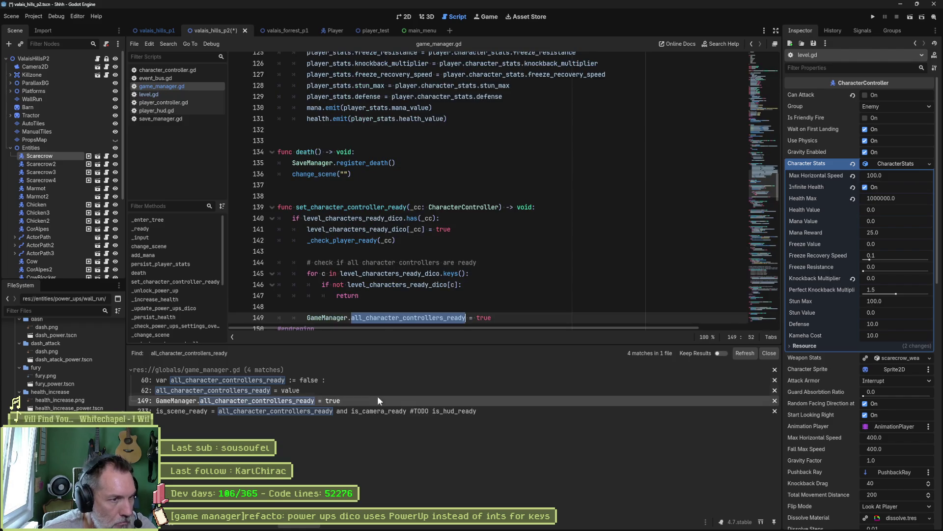
Select set_character_controller_ready on line 139 and start a Find in Files search for it.
left_click(403, 207)
double_click(399, 207)
key("ctrl+shift+f")
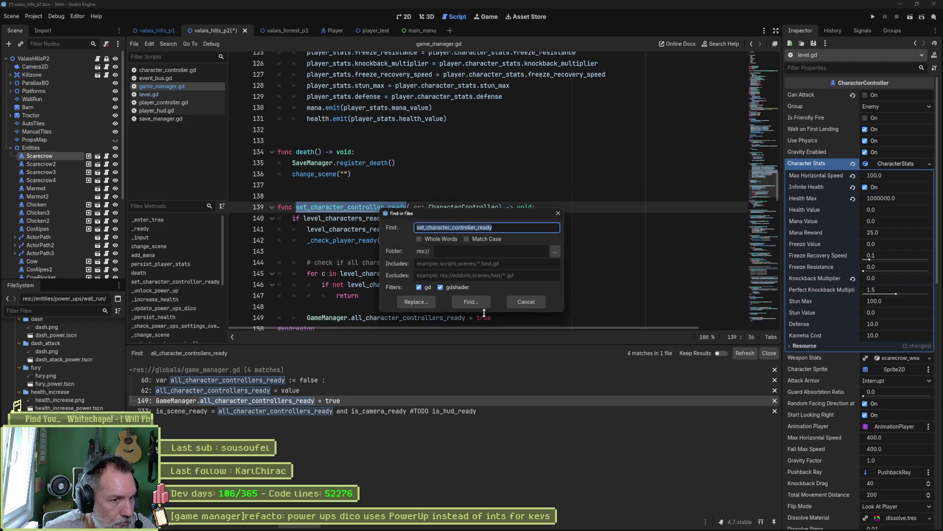
left_click(479, 301)
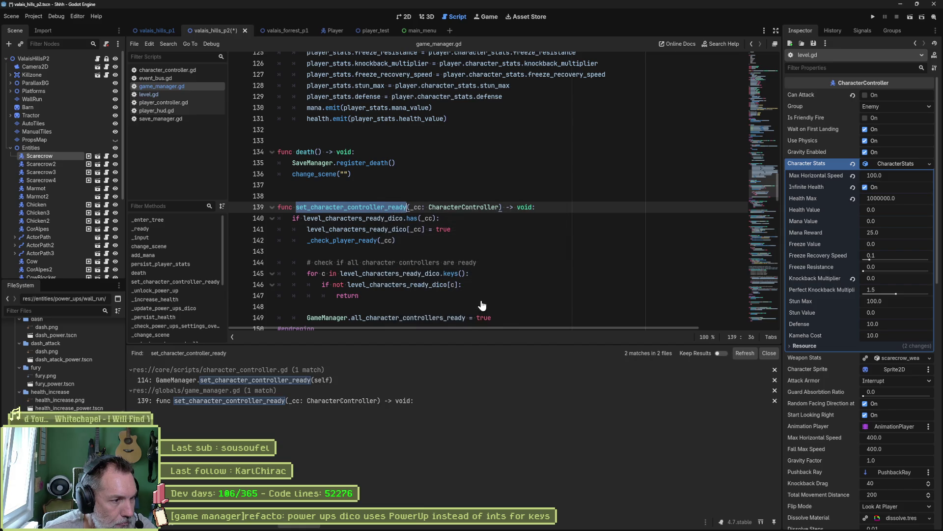
left_click(321, 382)
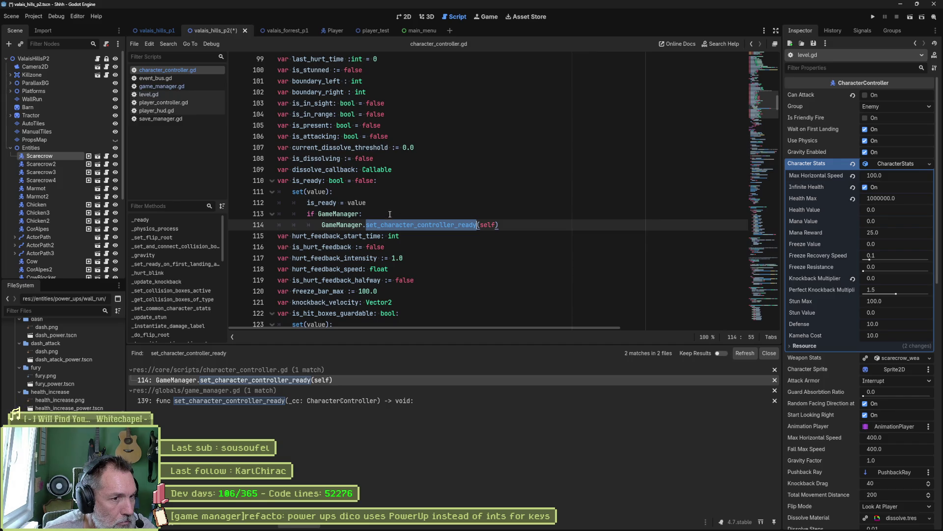
left_click(404, 225)
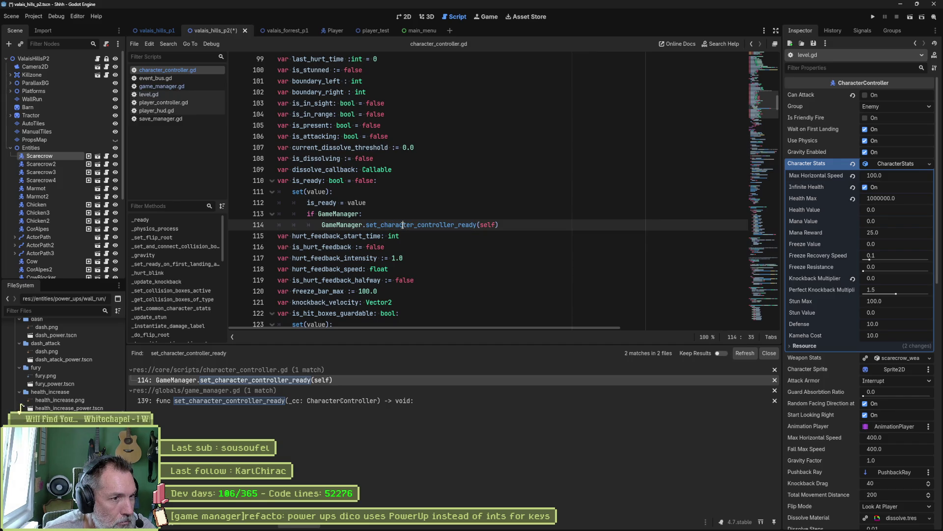
left_click(318, 400)
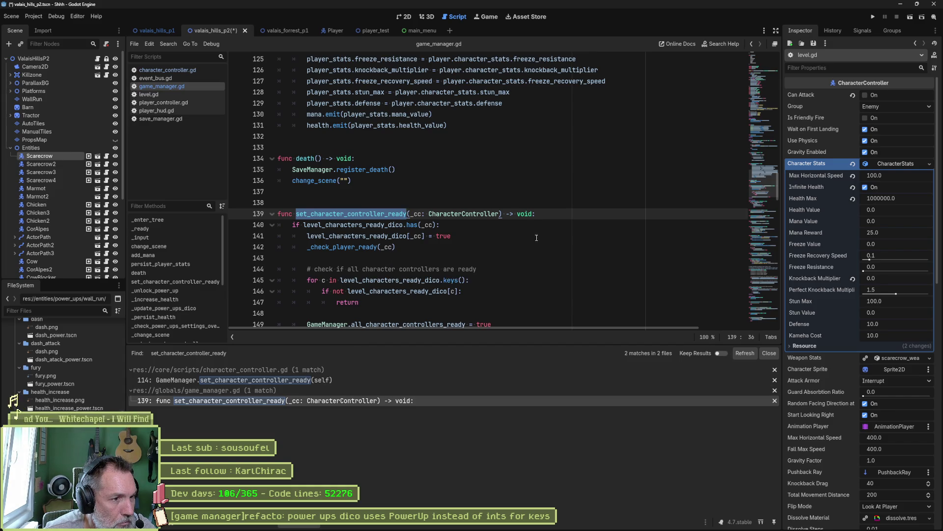
scroll(537, 237, "down", 1)
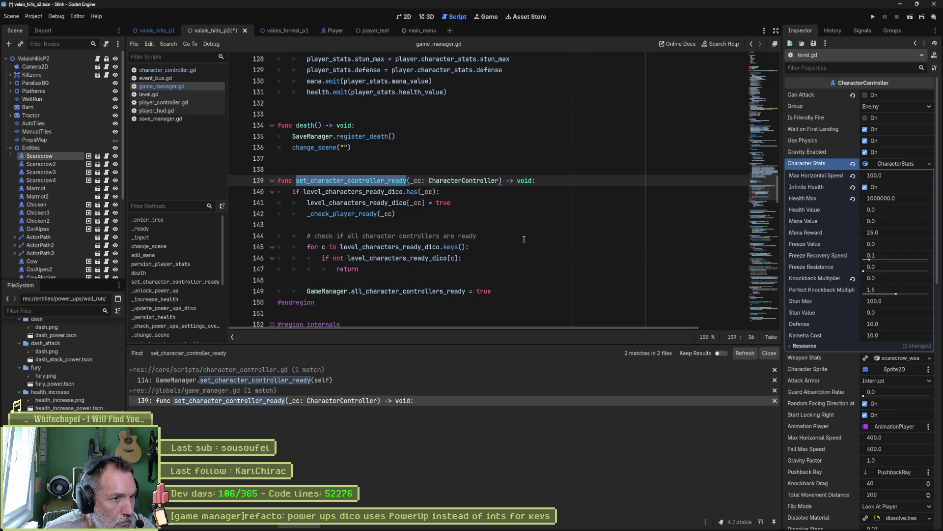
double_click(343, 214)
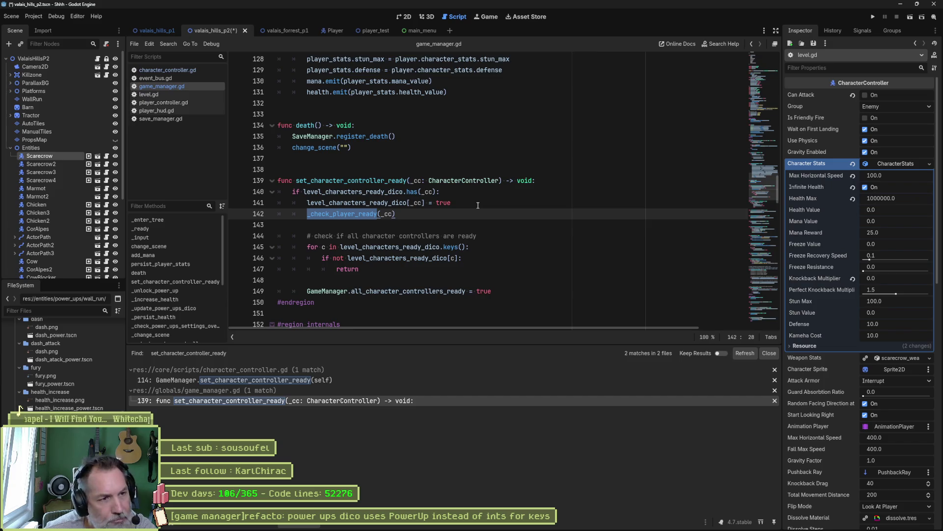
Run the game from main_menu with F5 and load the Valais Hills Part 2 save.
left_click(421, 31)
key("F5")
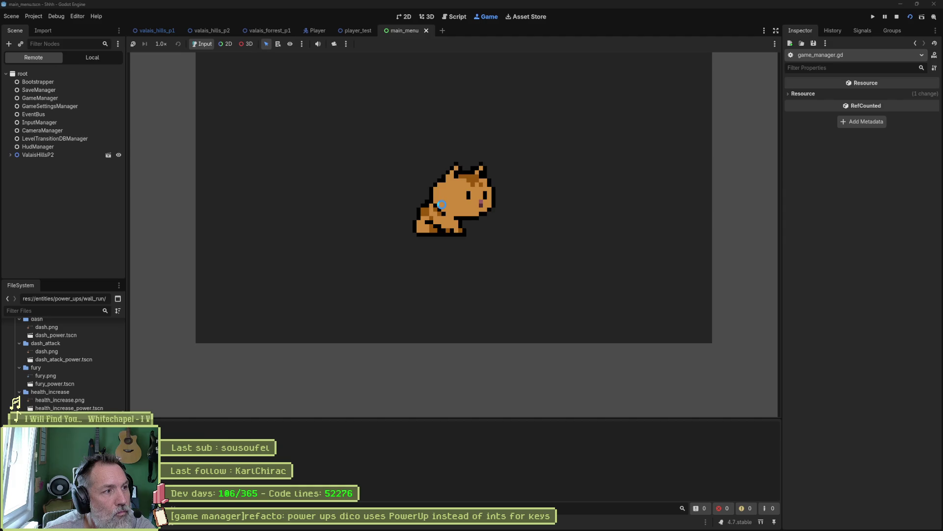
key("Return")
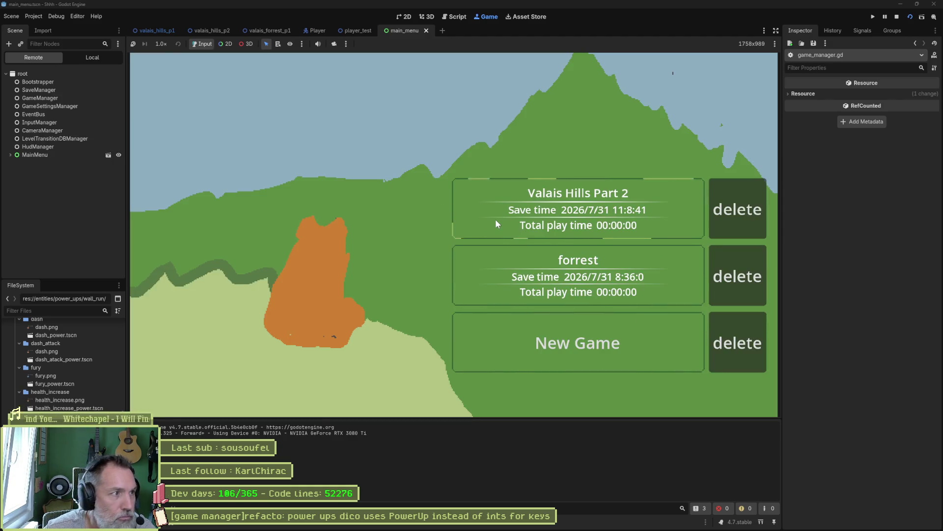
key("Return")
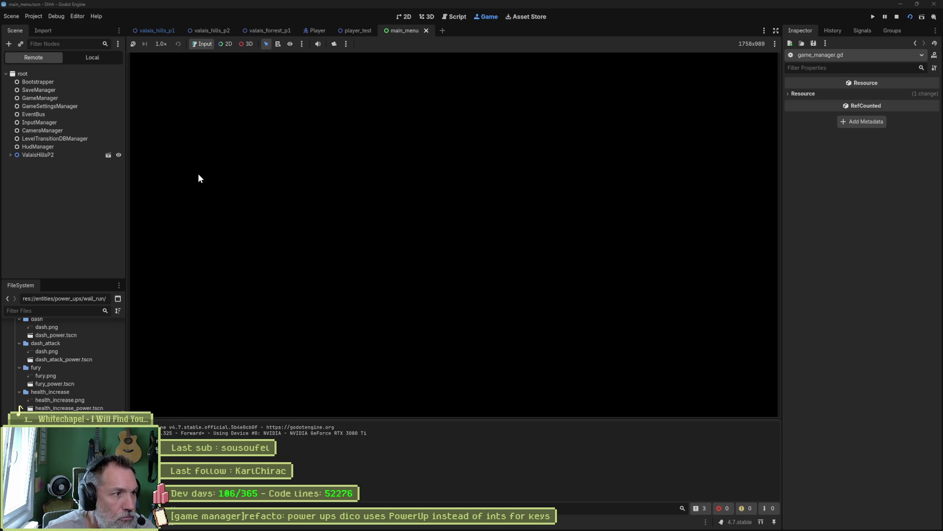
Expand ValaisHillsP2 > Entities in the Remote tree and inspect the live Scarecrow's properties.
left_click(10, 156)
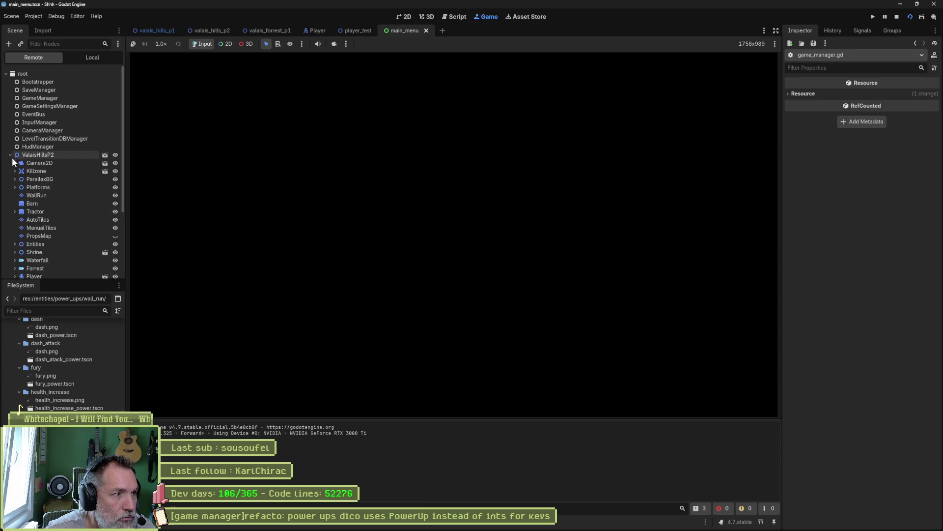
left_click(14, 244)
left_click(54, 253)
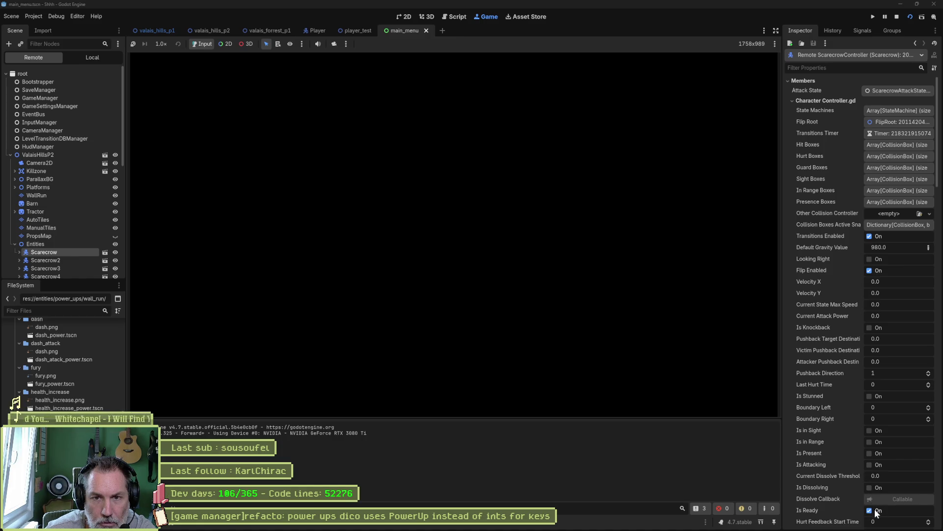
scroll(875, 512, "down", 3)
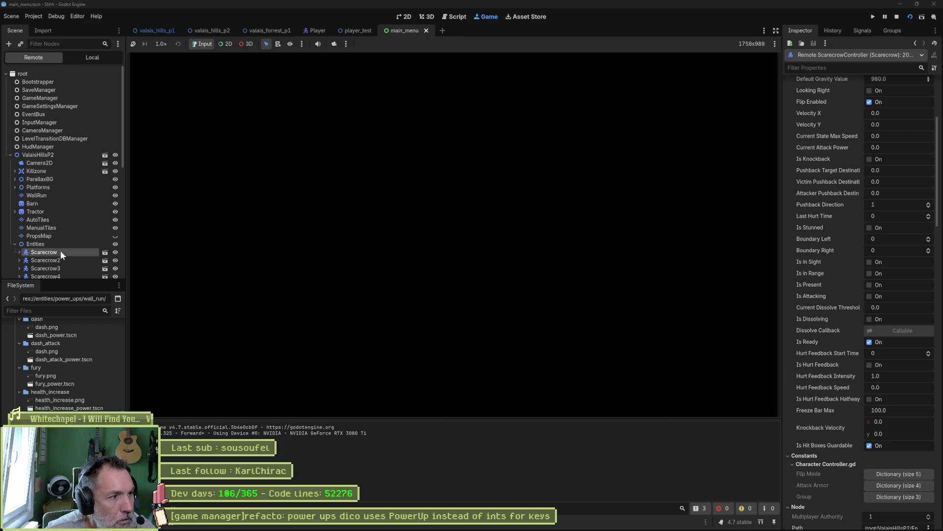
Filter the Inspector by 'is_rea' and check Is Ready on Scarecrow2 and Scarecrow3.
left_click(801, 68)
type("is_rea")
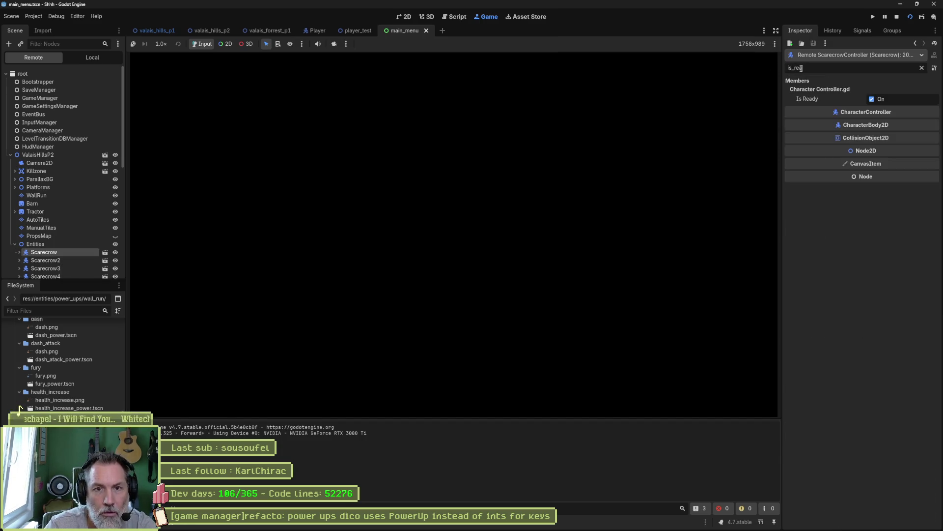
left_click(67, 261)
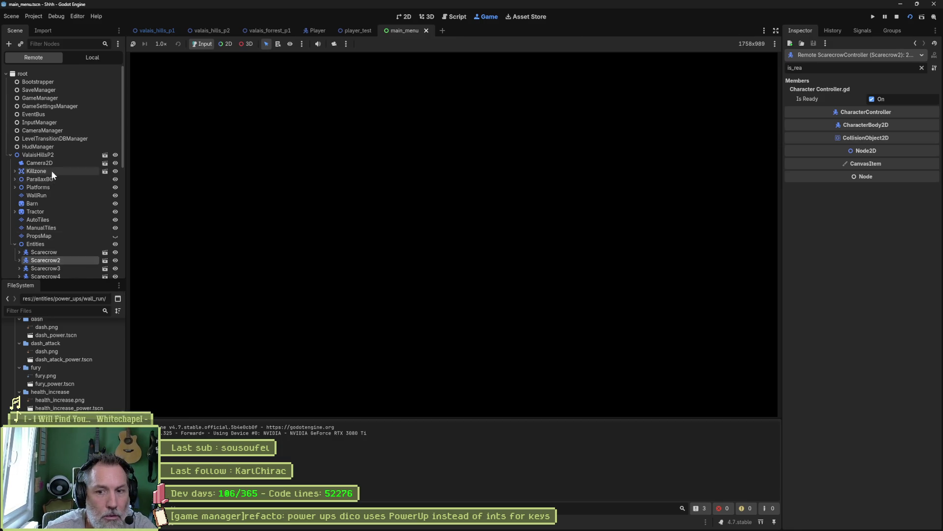
scroll(66, 261, "down", 3)
left_click(66, 192)
Step through Chicken2, CorAlpes and the ActorPath children to the Cuckoo and Cow, checking Is Ready.
key("Down")
key("Down")
key("Down")
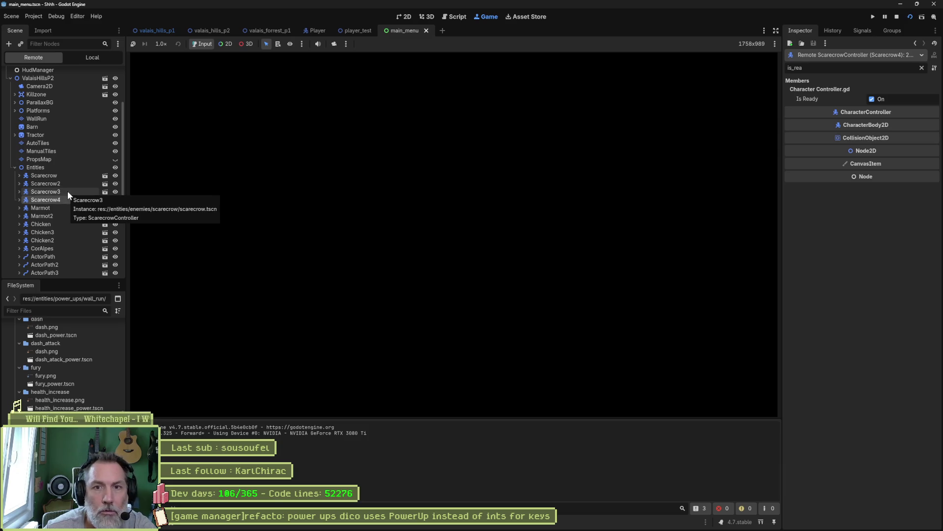
key("Down")
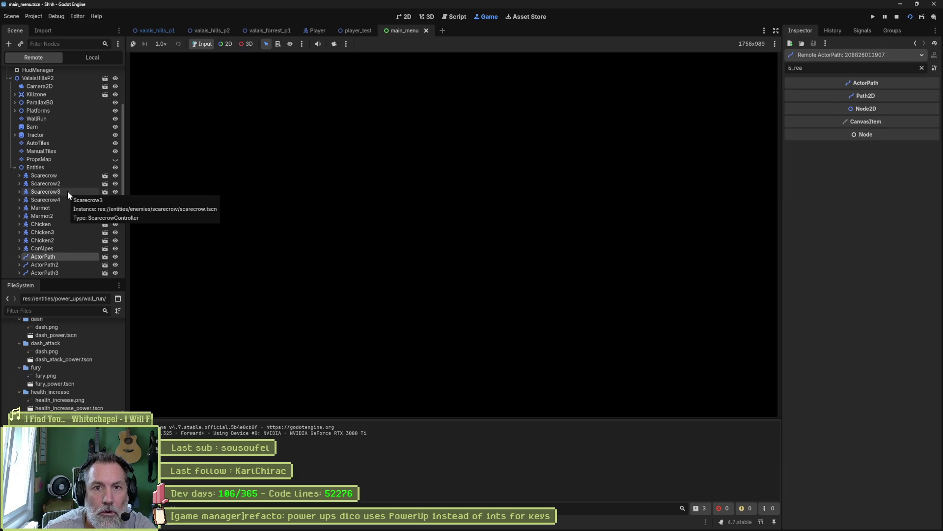
key("Down")
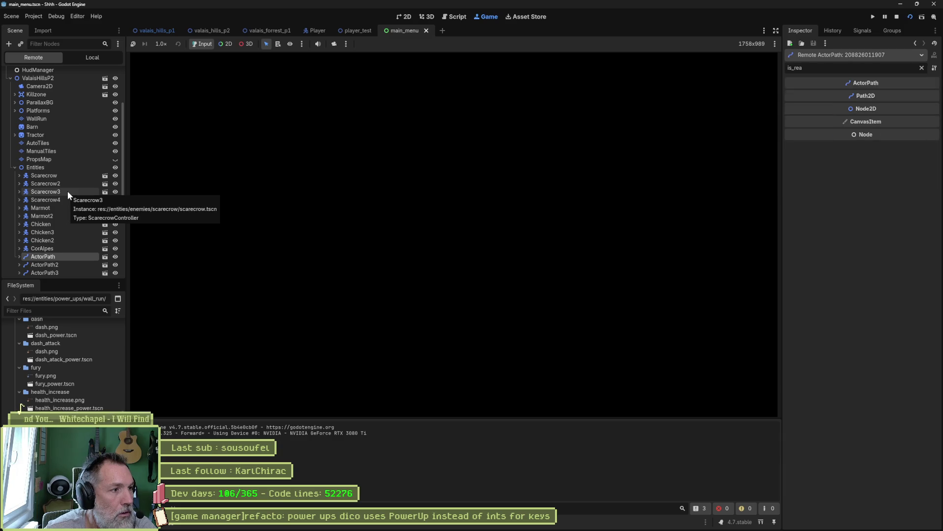
key("Right")
key("Down")
key("Right")
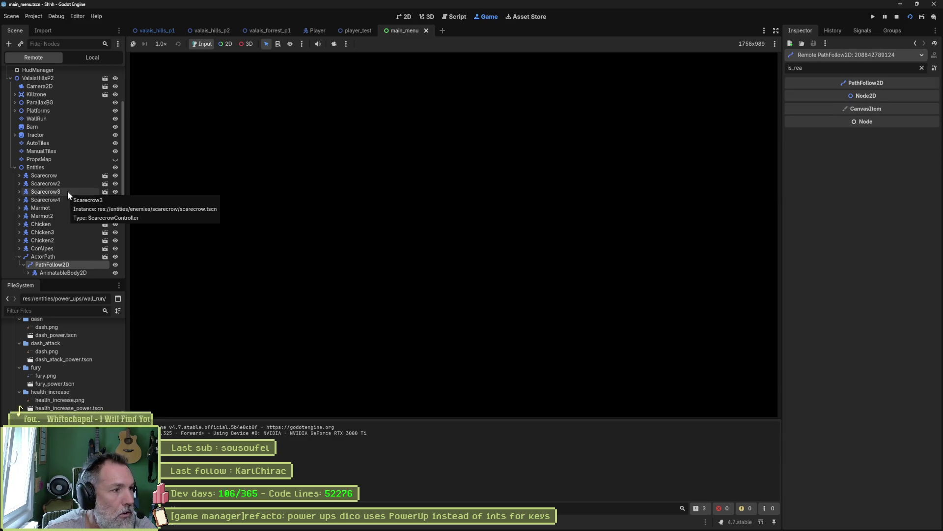
key("Down")
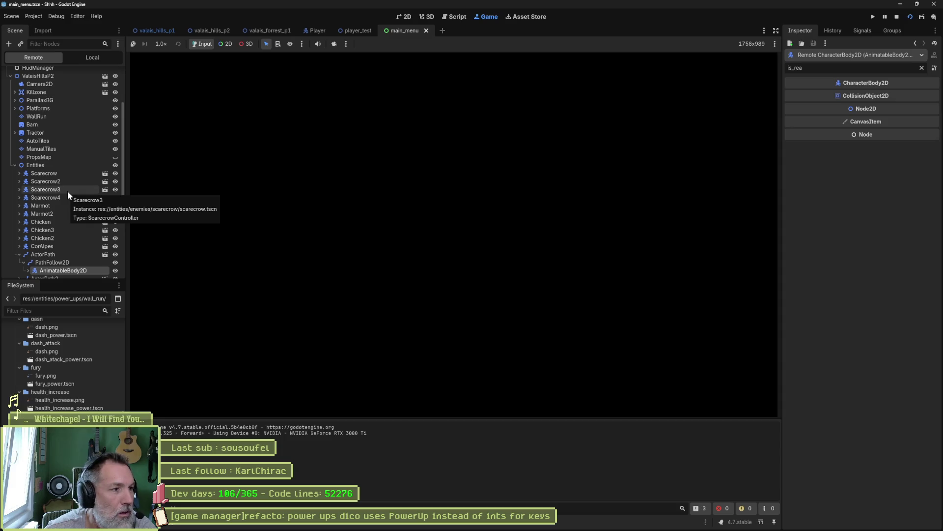
key("Right")
key("Down")
key("Right")
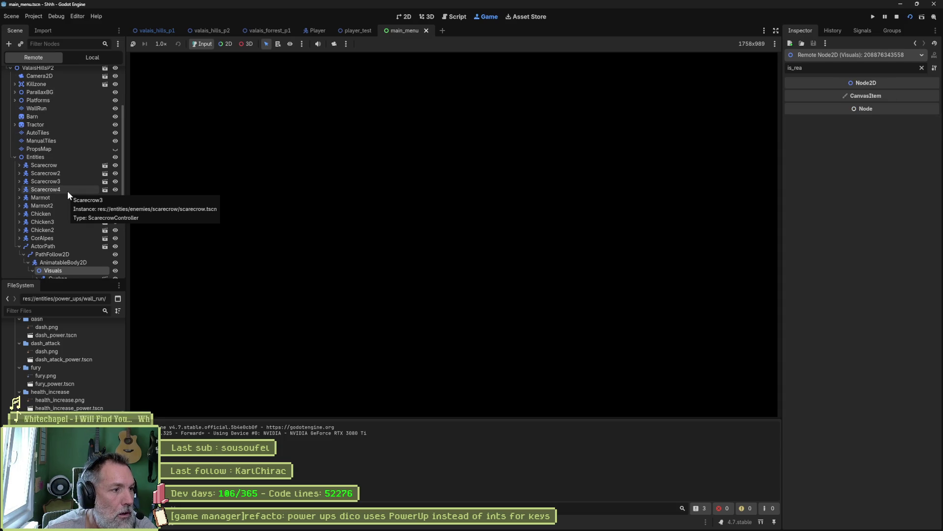
key("Down")
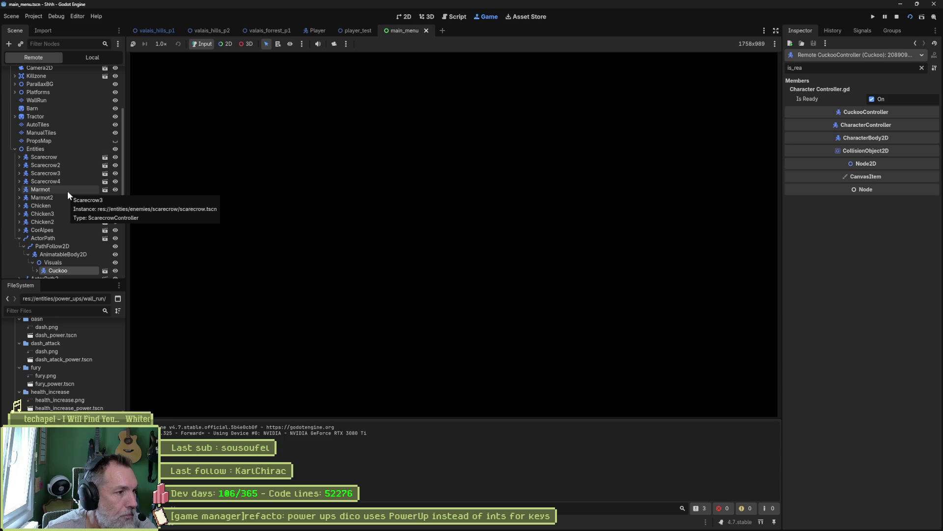
key("Down")
key("Down")
key("Down")
key("Down")
key("Down")
key("Down")
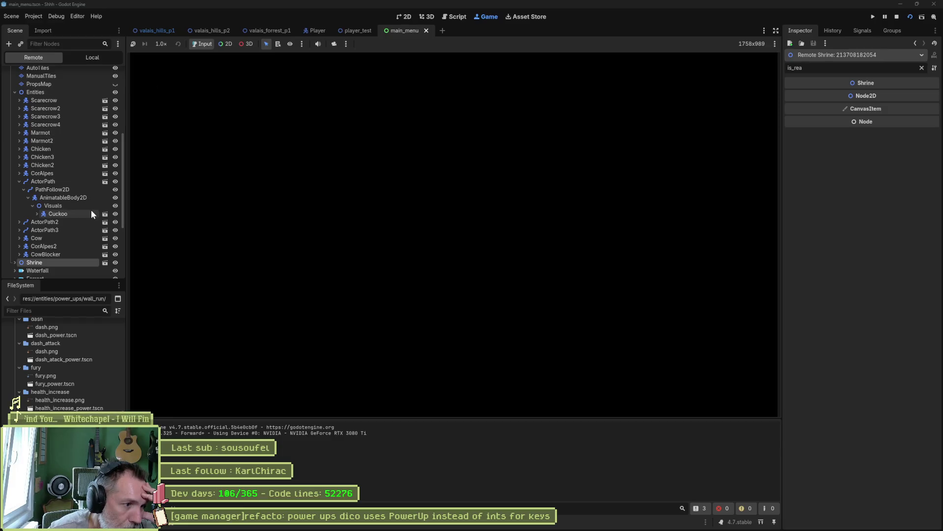
Scroll back up the Remote tree and inspect the running GameManager node.
scroll(125, 167, "up", 1)
scroll(124, 166, "up", 5)
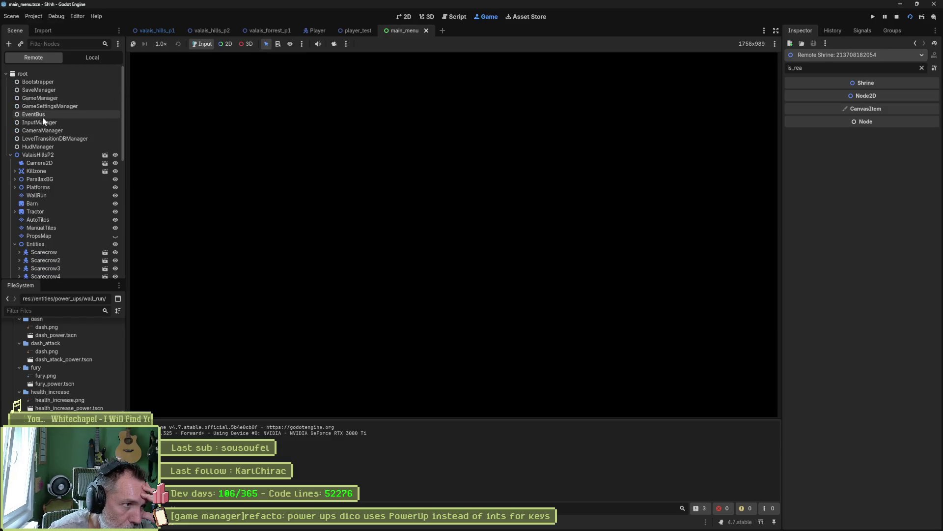
left_click(42, 96)
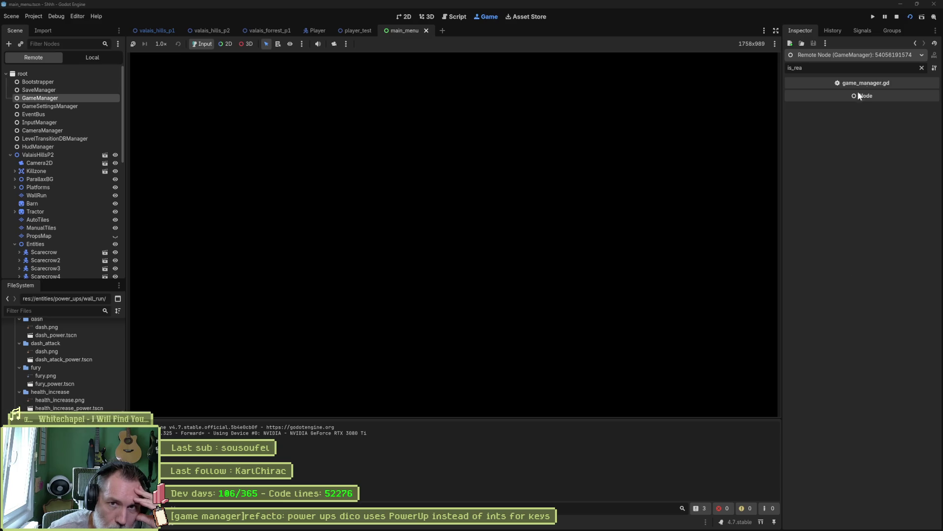
Clear the filter, expand GameManager's Level Characters Ready Dico, then review Scarecrow's full properties.
left_click(922, 68)
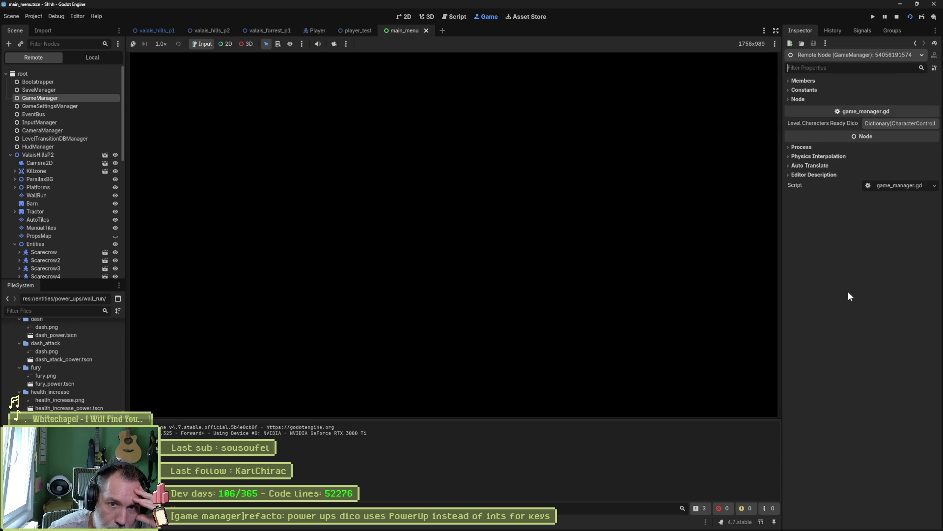
left_click(888, 124)
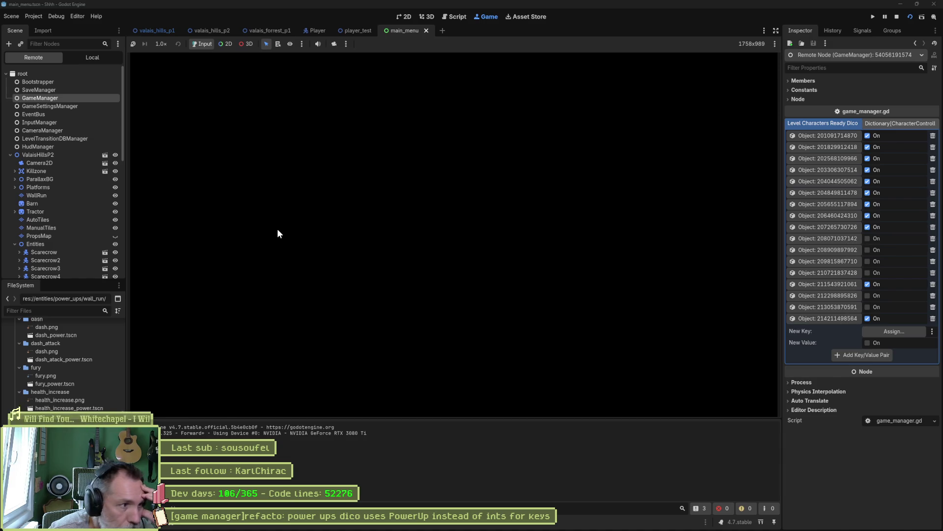
left_click(46, 252)
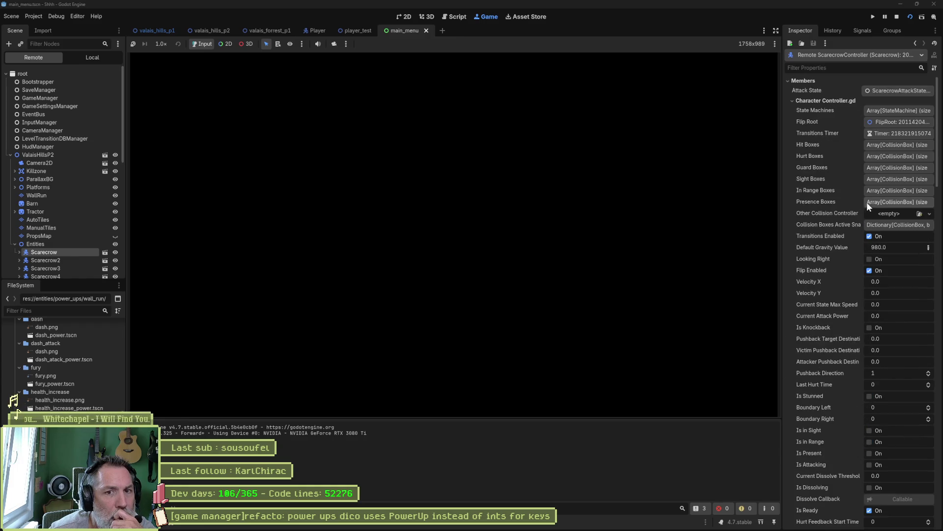
scroll(842, 375, "down", 15)
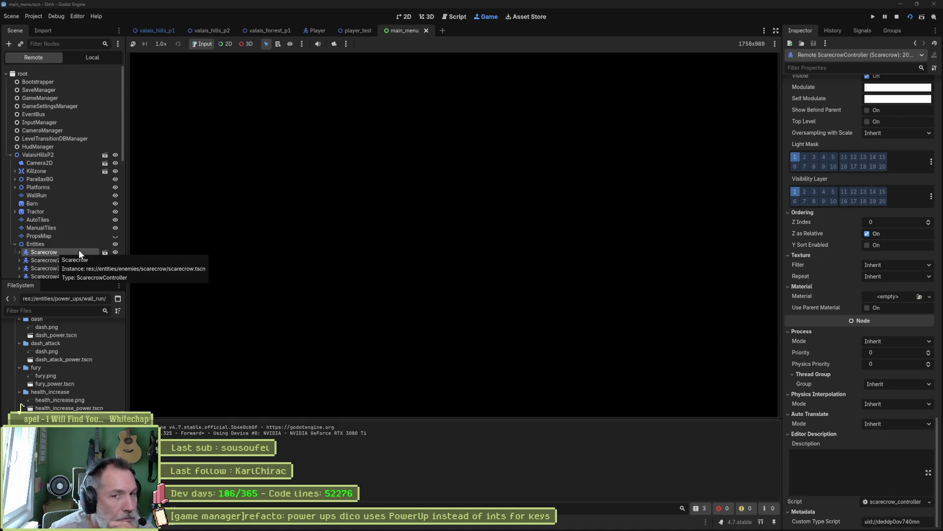
Resize the Inspector and collapse the Members and Constants sections of Scarecrow's properties.
left_click(934, 69)
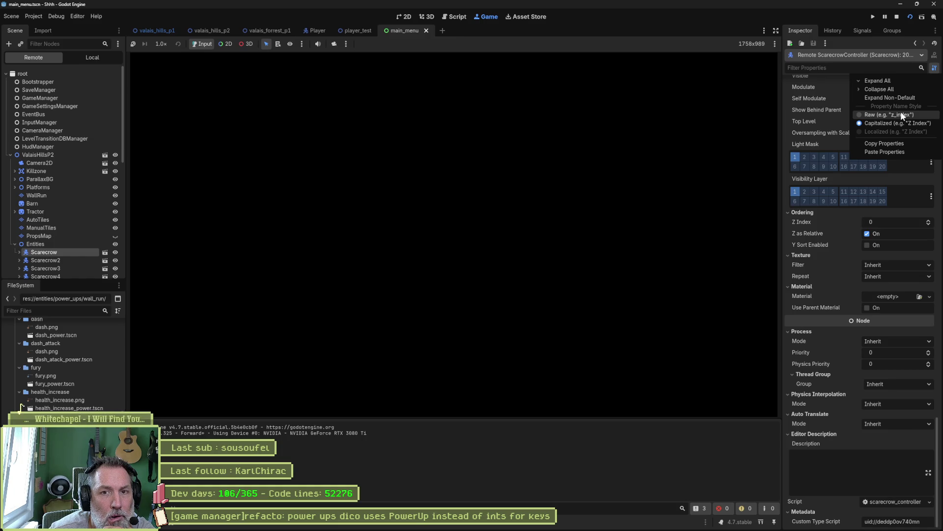
left_click(935, 69)
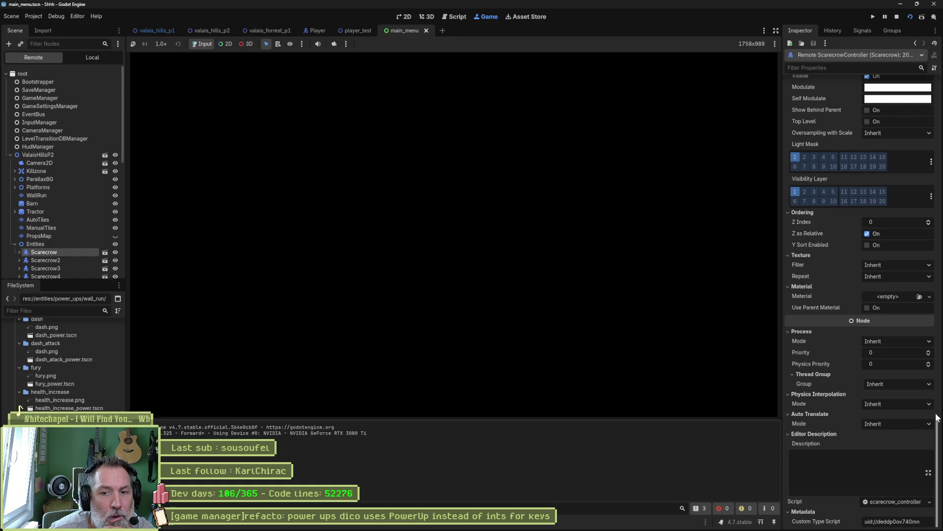
left_click_drag(938, 427, 936, 75)
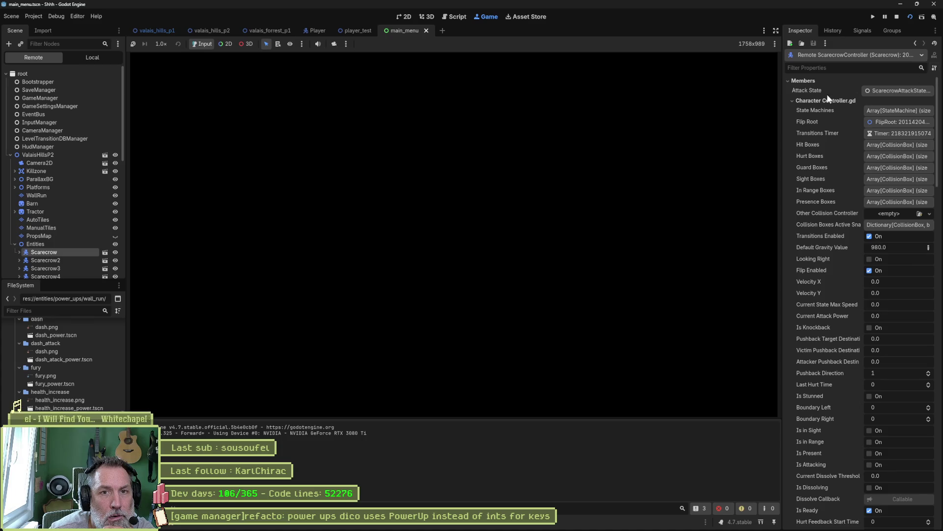
left_click(790, 80)
left_click(789, 90)
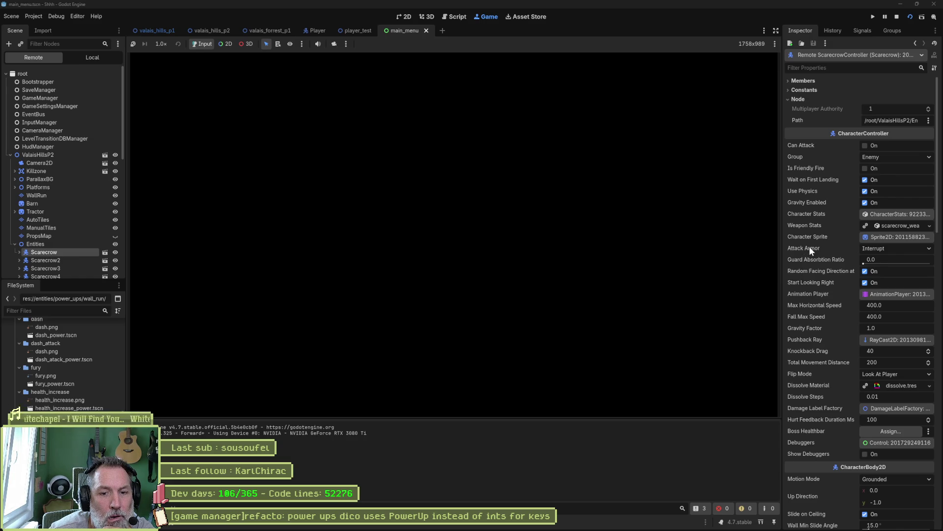
Scroll down through Scarecrow's properties to its script resource.
scroll(809, 246, "down", 5)
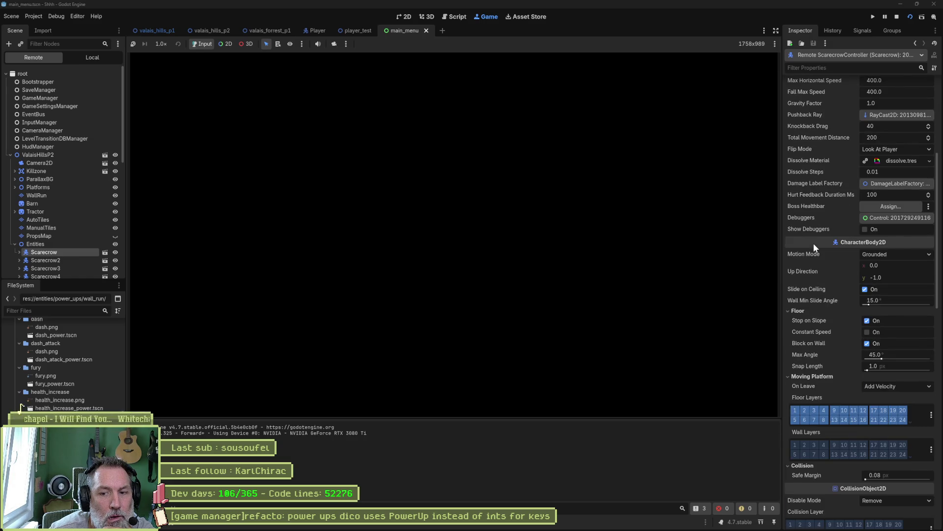
scroll(813, 243, "down", 9)
scroll(812, 244, "down", 6)
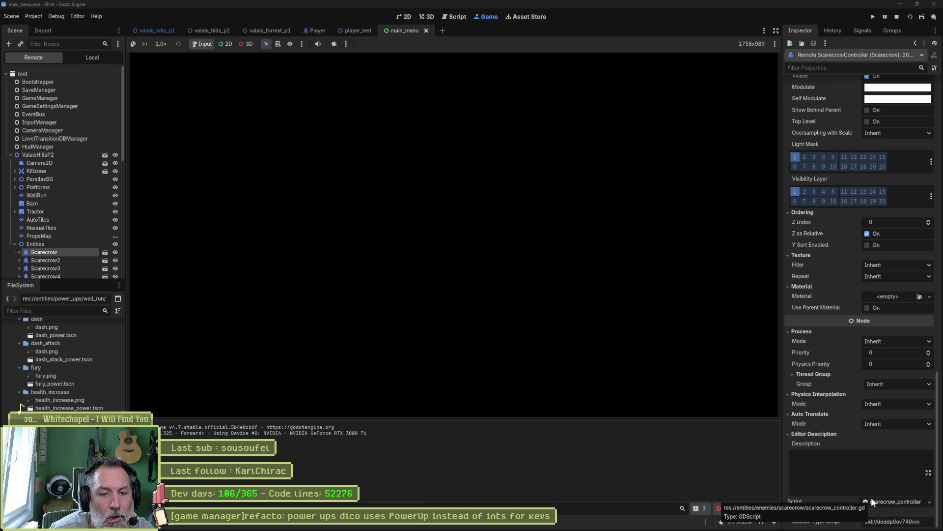
left_click(928, 501)
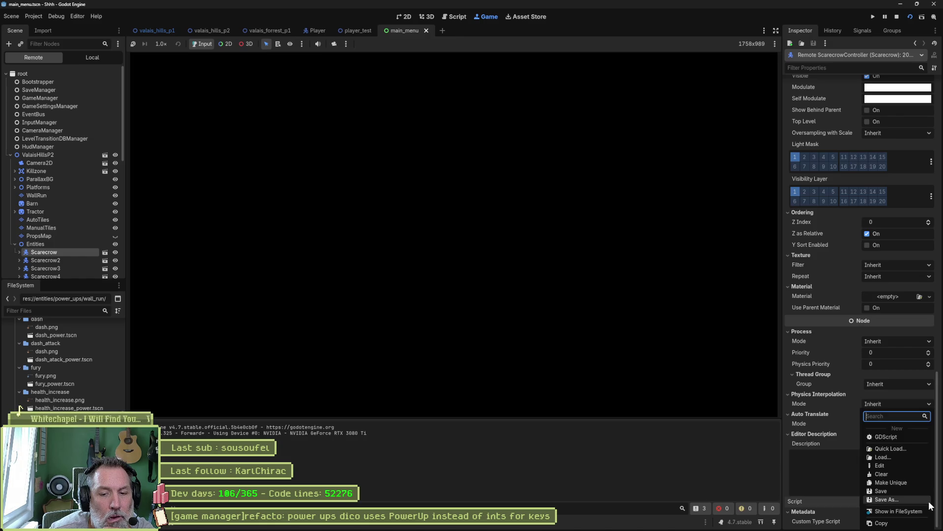
left_click(807, 508)
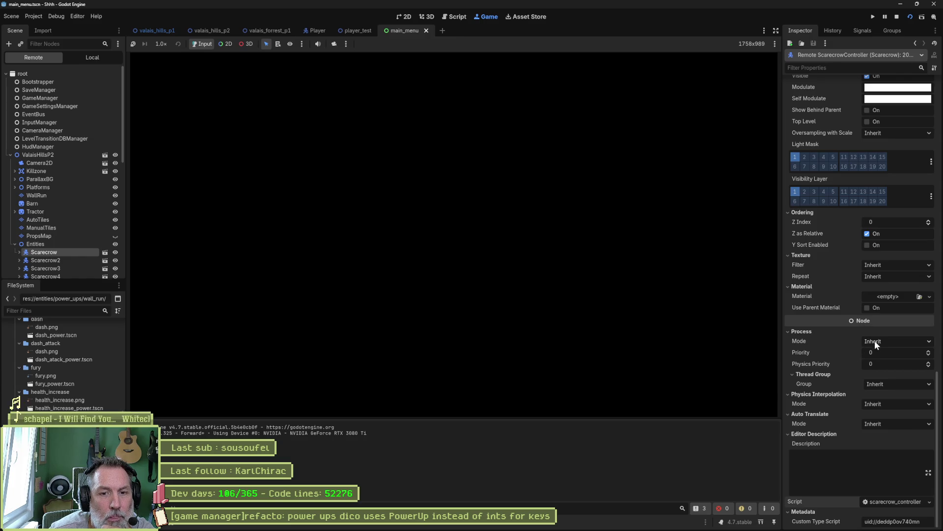
Widen the Inspector panel and inspect the running GameManager's Level Characters Ready Dico.
scroll(837, 347, "up", 3)
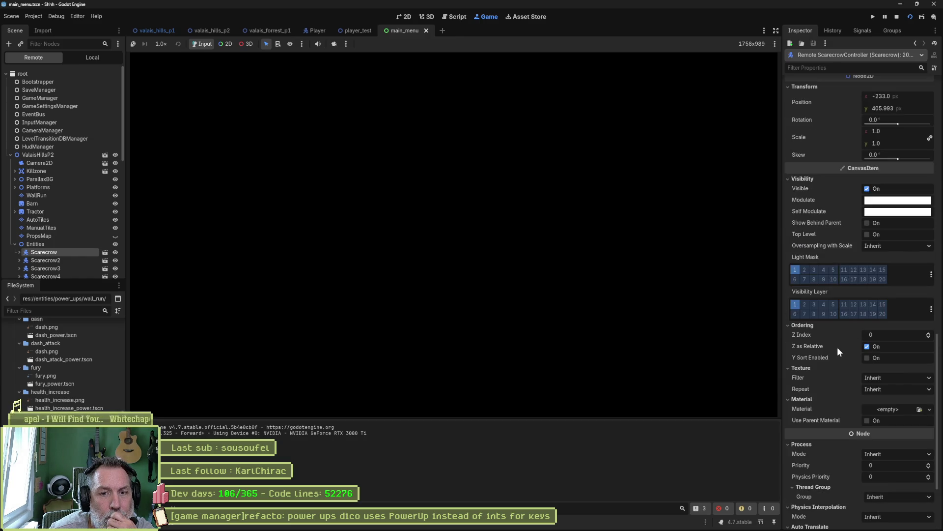
scroll(838, 347, "up", 3)
scroll(856, 350, "up", 3)
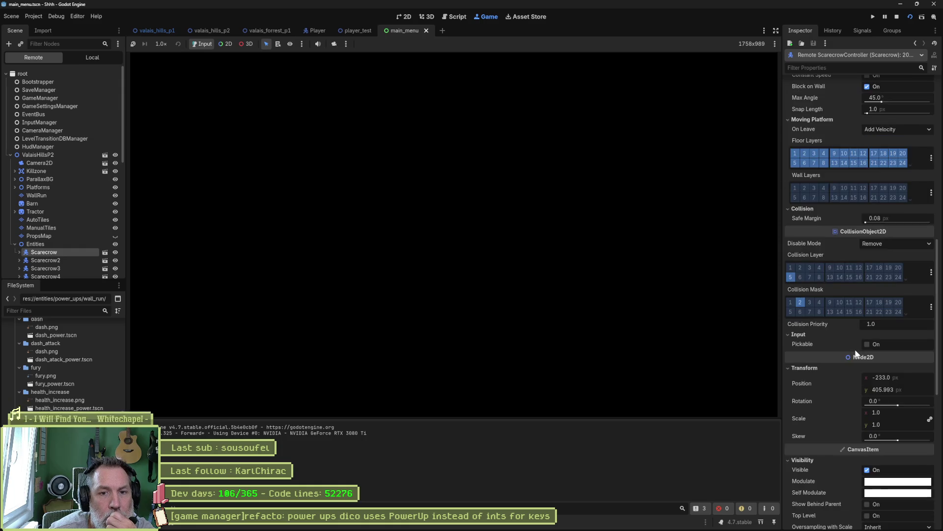
scroll(854, 349, "up", 5)
scroll(851, 341, "up", 5)
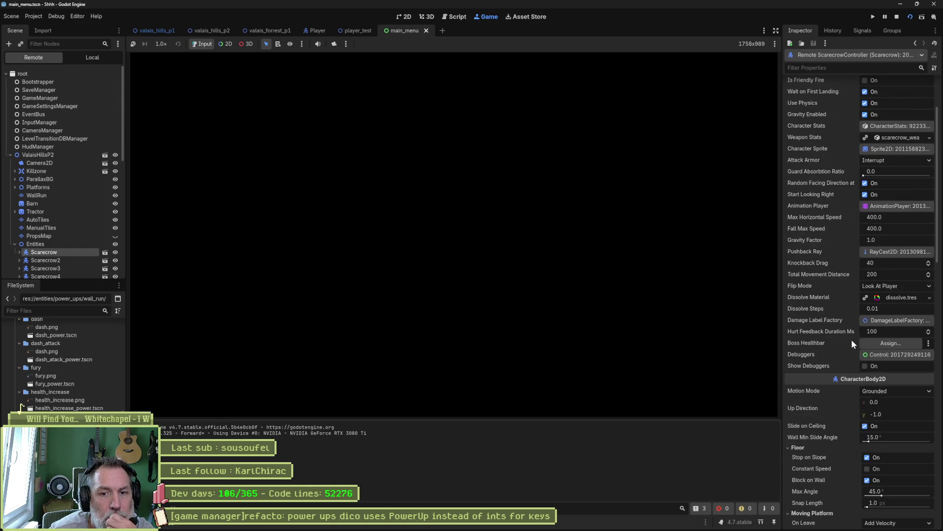
scroll(863, 335, "up", 2)
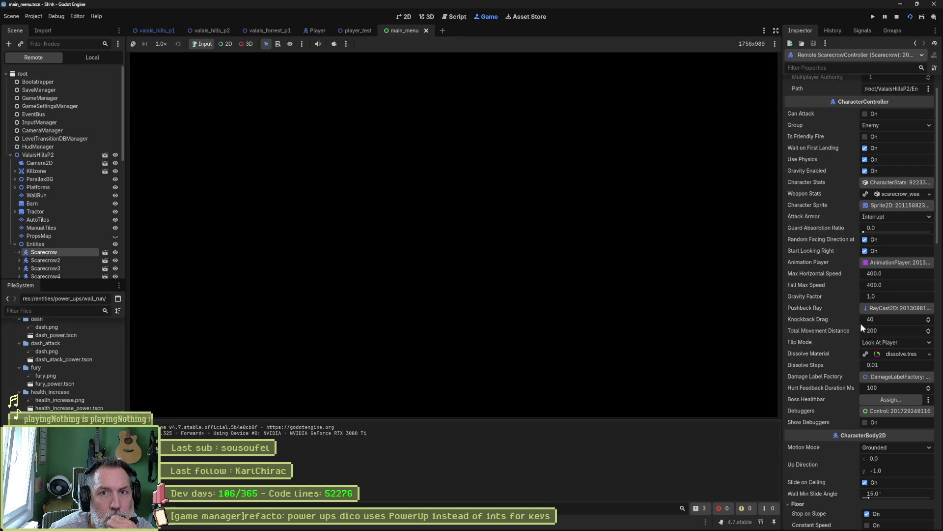
left_click(921, 56)
left_click(922, 56)
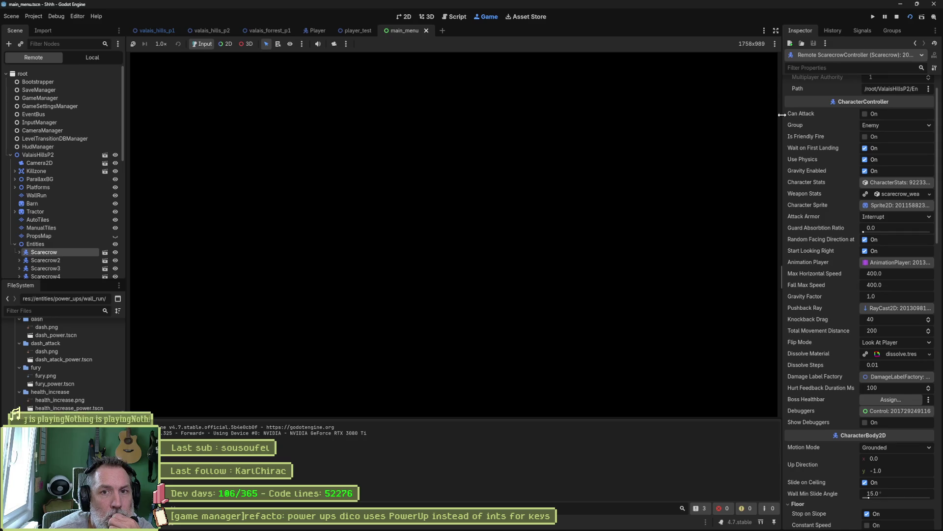
mouse_move(782, 115)
left_mouse_down()
mouse_move(711, 117)
mouse_move(753, 118)
left_mouse_up()
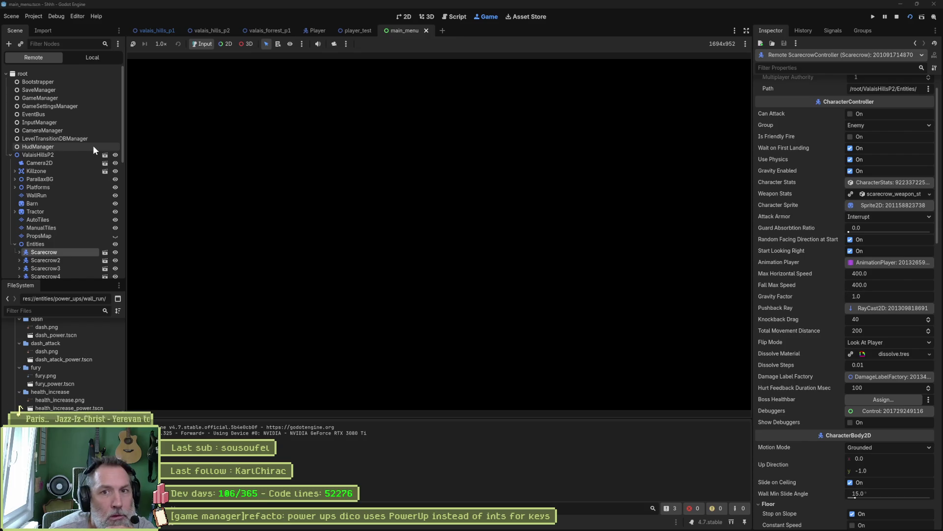
left_click(51, 99)
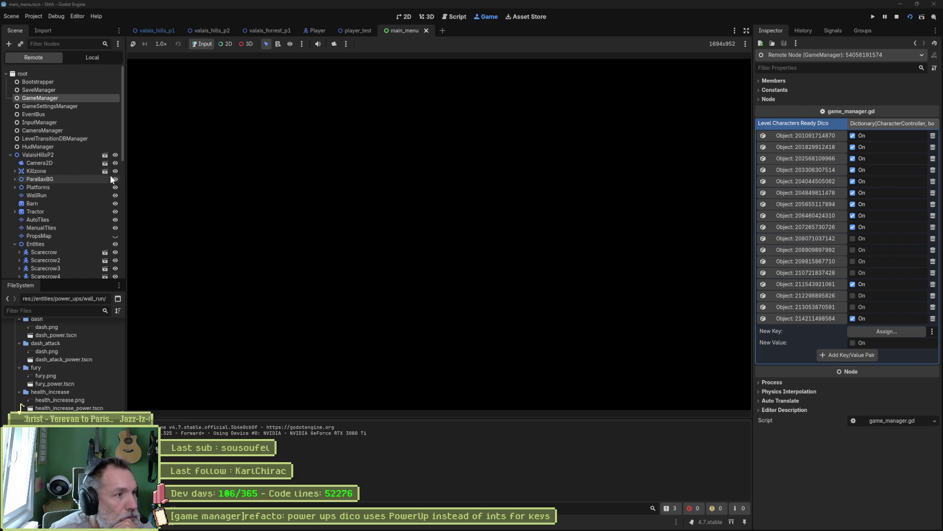
Step through Scarecrow2, Scarecrow3, Marmot and Chicken entries down to CorAlpes.
scroll(66, 214, "down", 3)
left_click(62, 206)
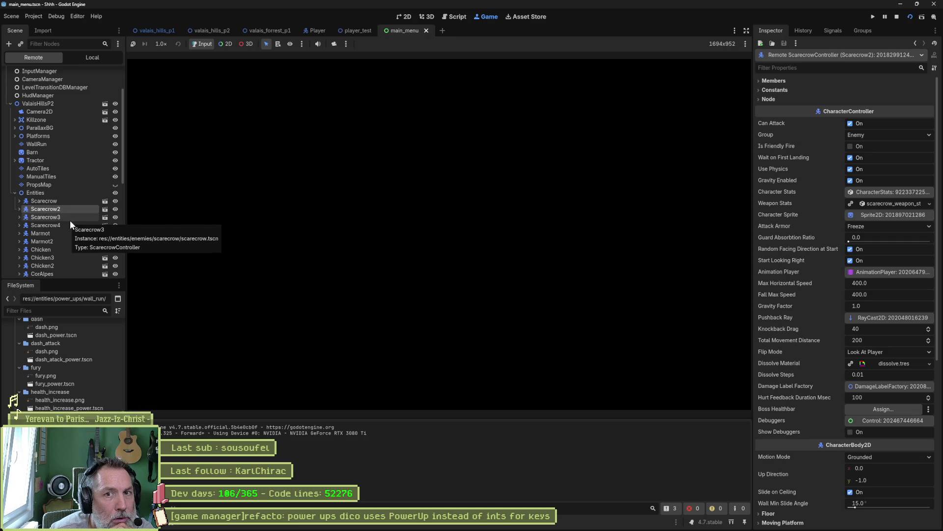
left_click(70, 220)
key("Down")
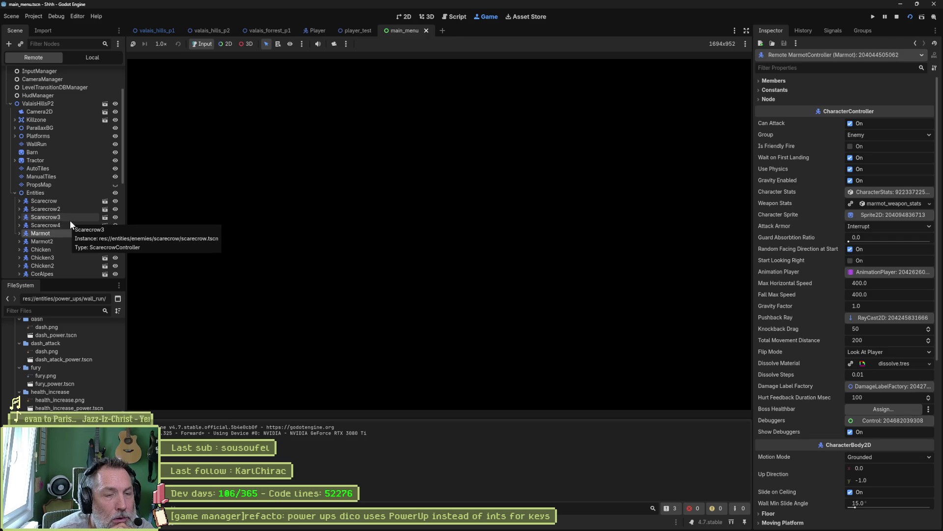
key("Down")
key("Down")
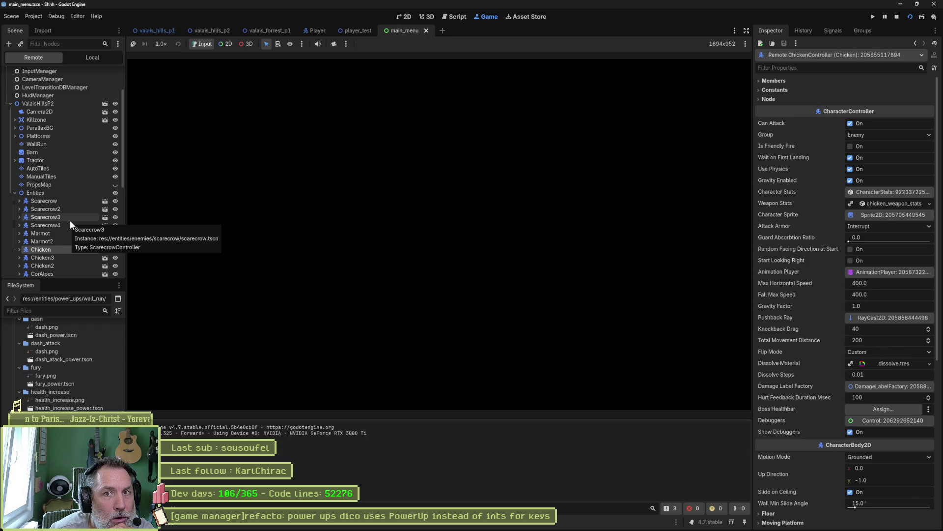
key("Down")
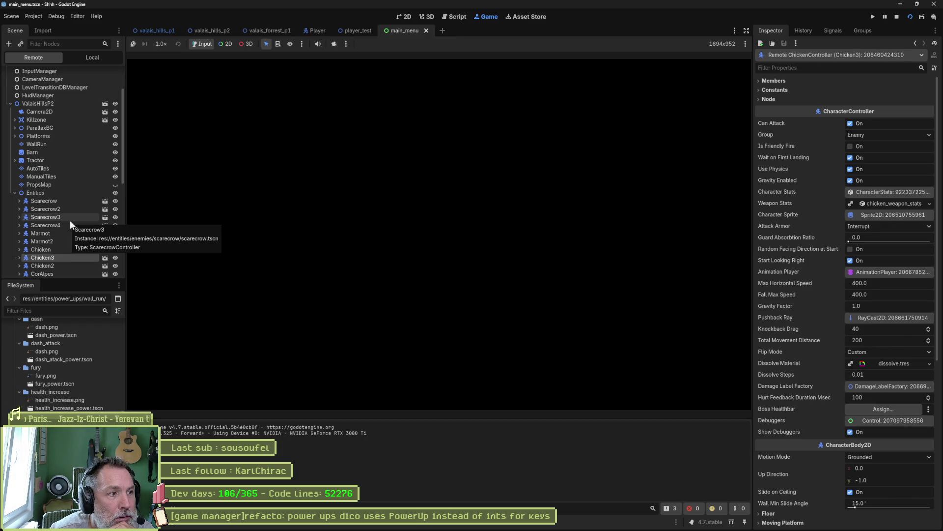
key("Down")
key("Down")
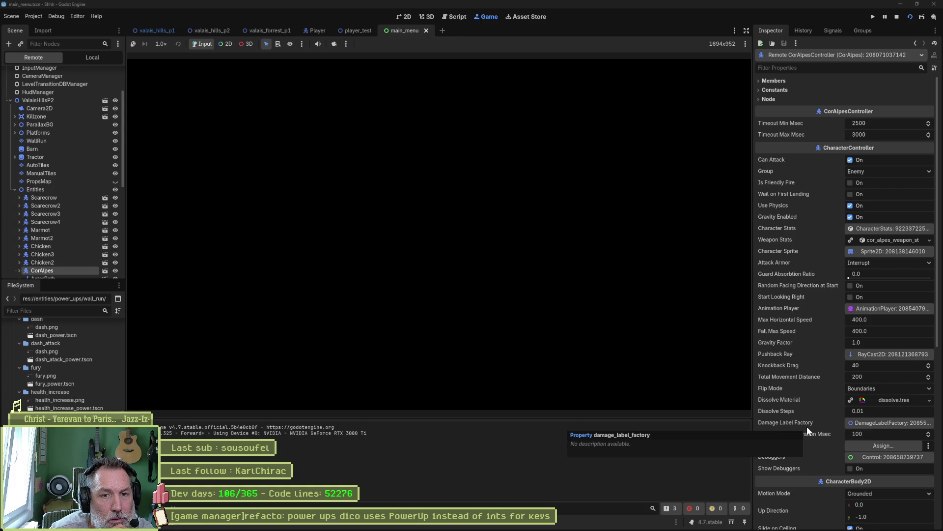
Expand Members and Character Controller.gd to show CorAlpes's member values, including Is Ready.
scroll(782, 246, "down", 3)
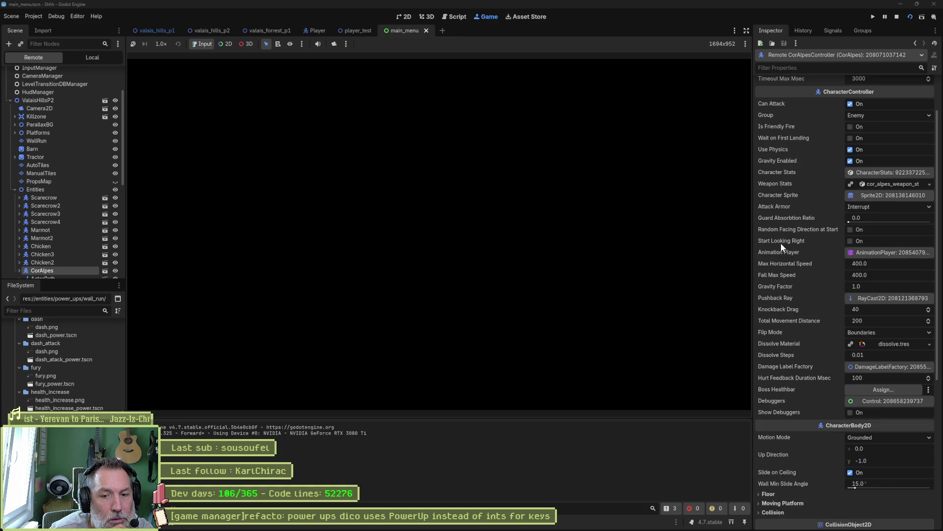
scroll(781, 243, "up", 3)
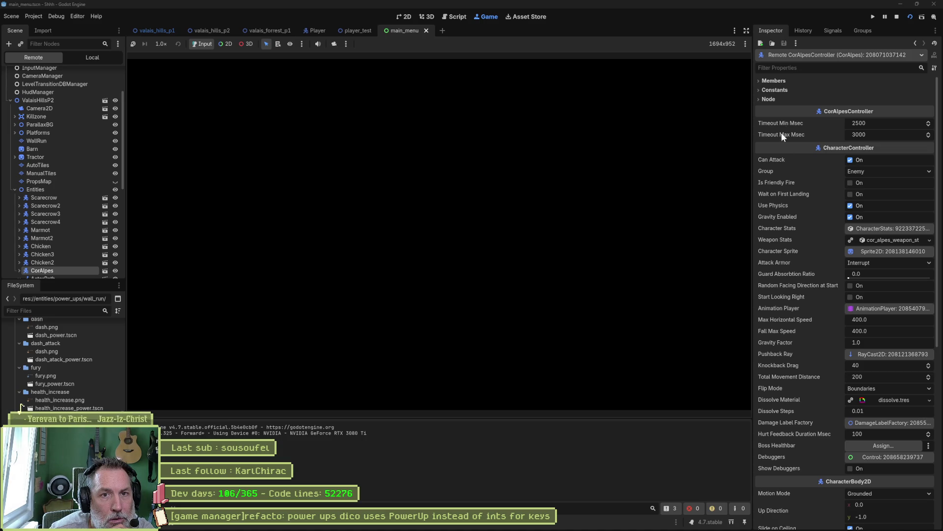
left_click(776, 81)
left_click(783, 101)
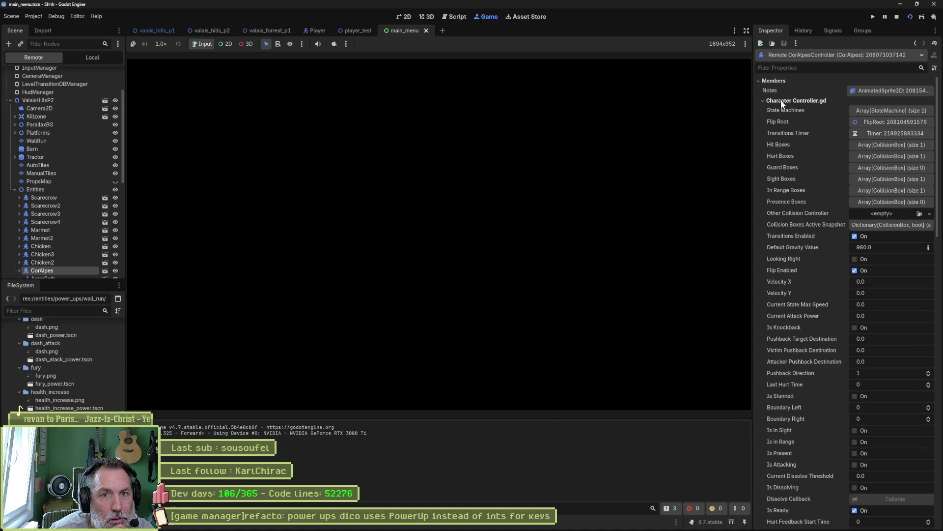
scroll(809, 388, "down", 3)
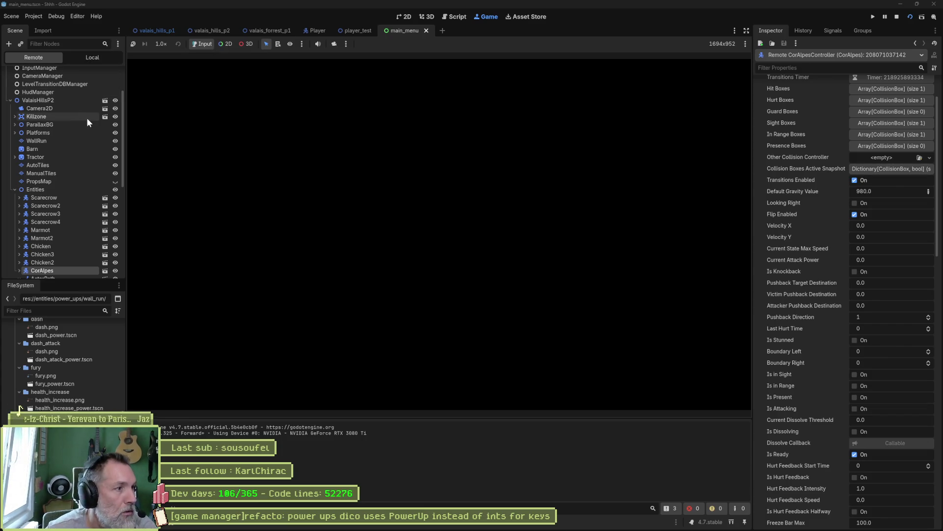
scroll(87, 116, "down", 8)
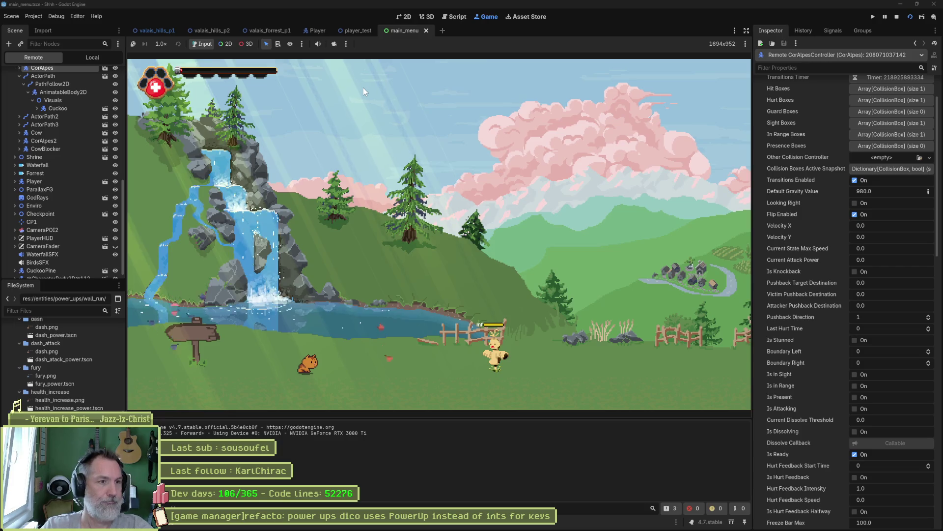
Stop the game with F8 and show the valais_hills_p2 scene in the 2D workspace.
key("F8")
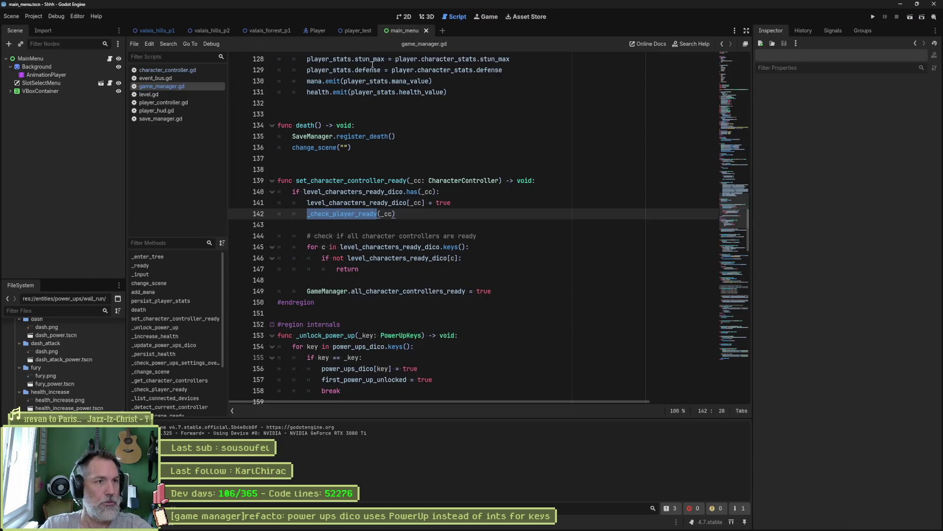
left_click(404, 17)
scroll(299, 130, "down", 3)
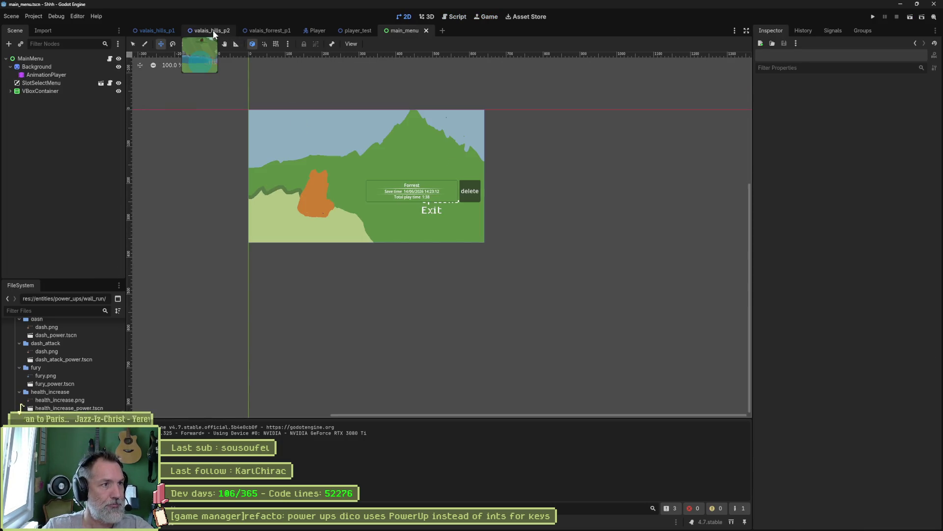
left_click(214, 31)
mouse_move(299, 158)
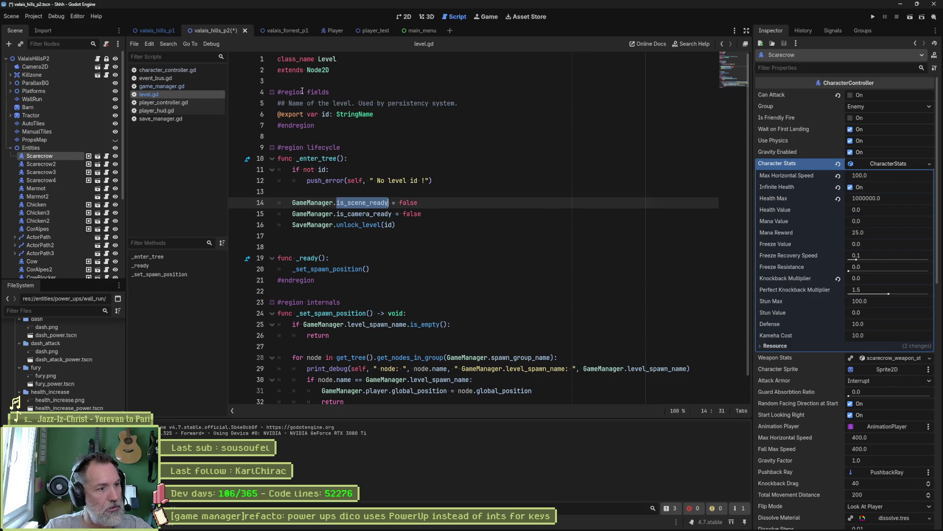
left_click(404, 17)
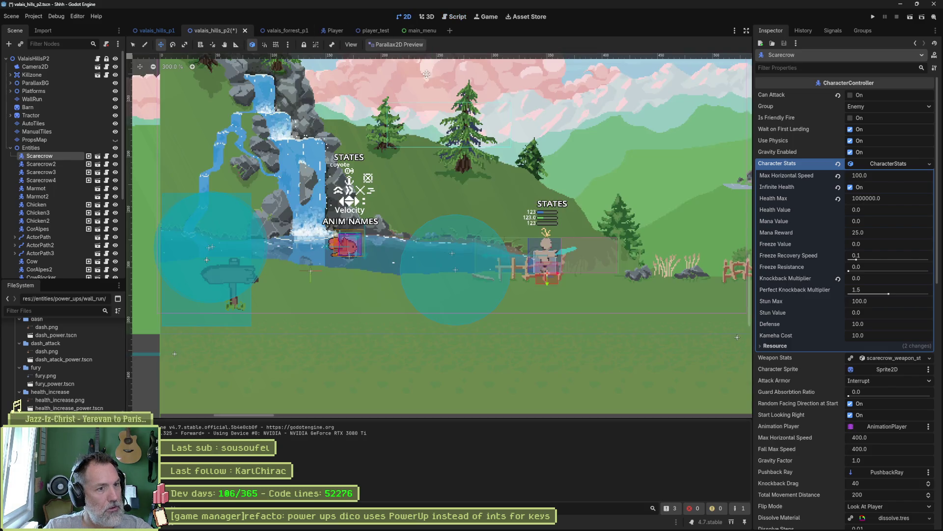
Pan to the barn area, select and focus CorAlpes, then save and run the level with F6.
scroll(526, 154, "down", 4)
scroll(396, 248, "up", 5)
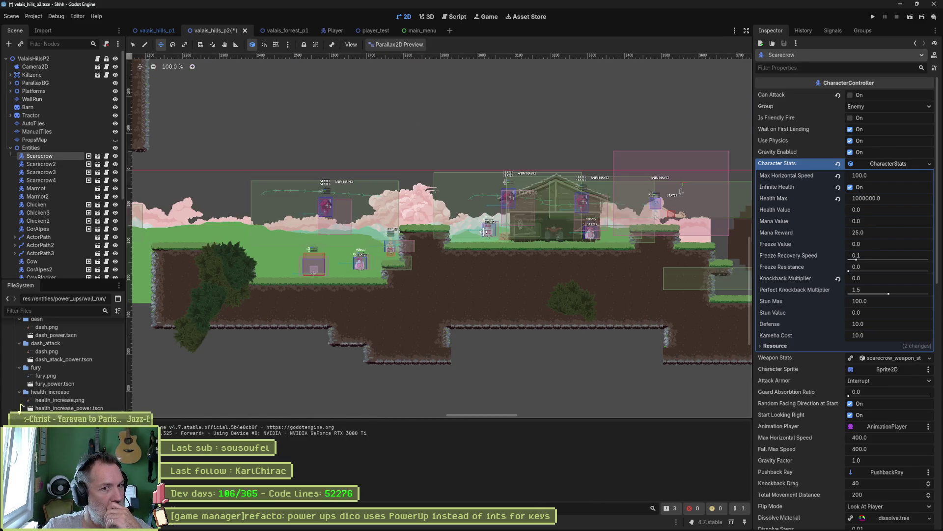
scroll(525, 268, "up", 3)
left_click_drag(526, 269, 543, 296)
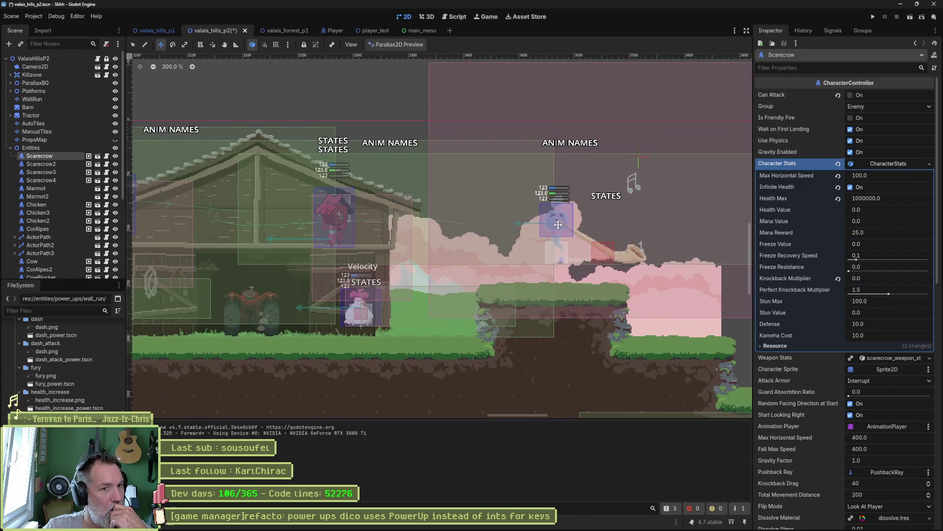
left_click(58, 229)
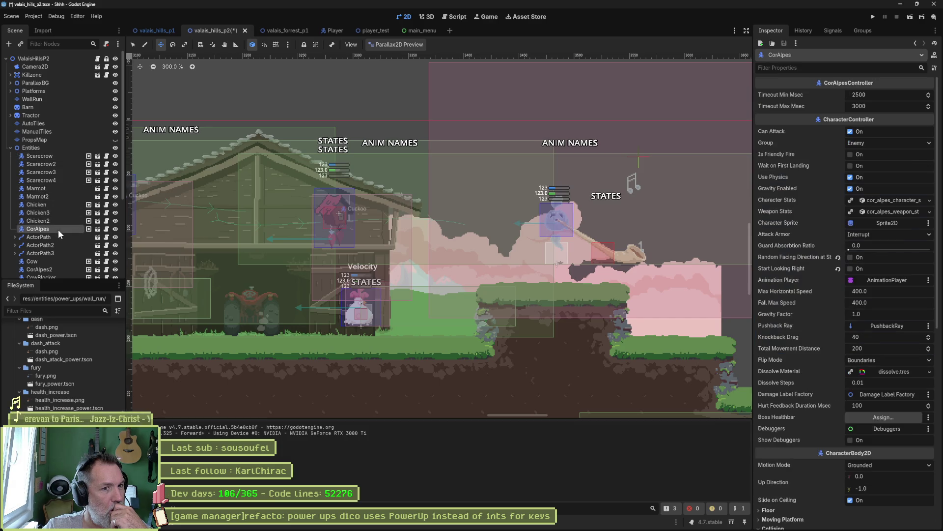
key("f")
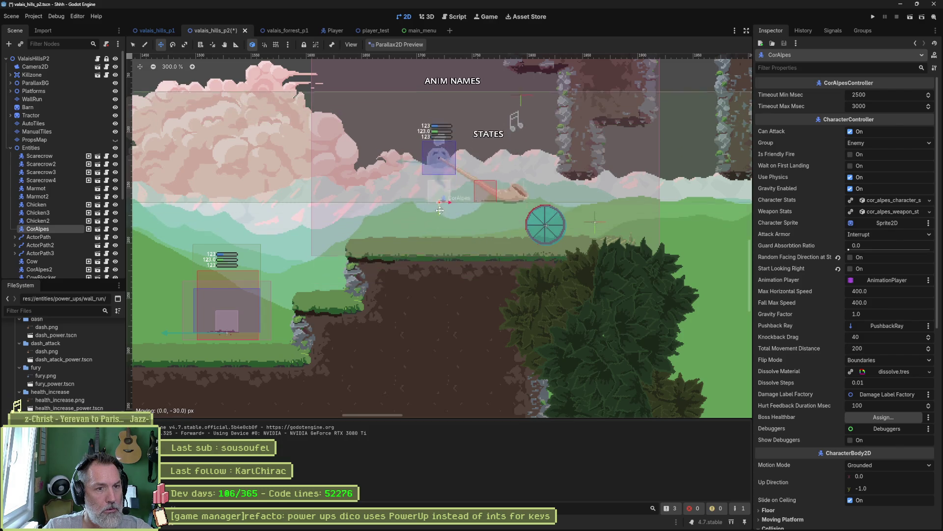
key("F6")
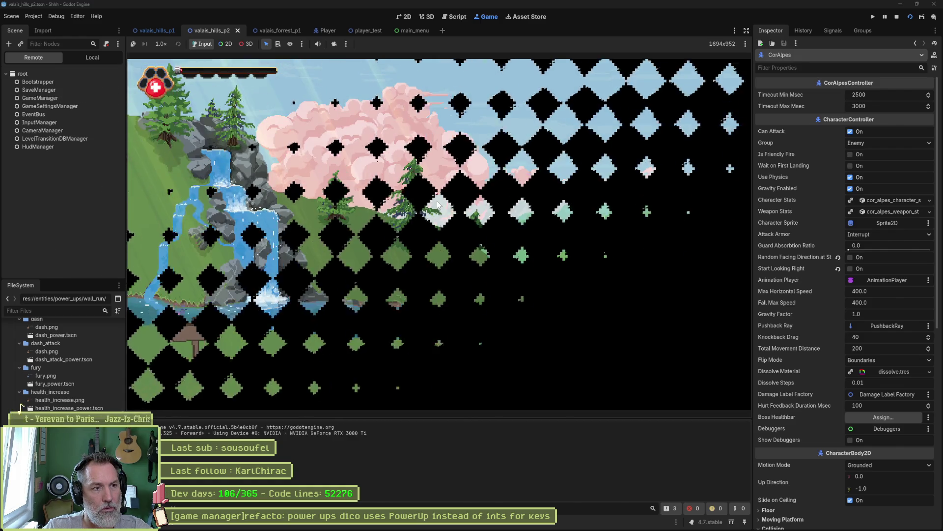
Stop the level, run the game from main_menu and load the forrest save slot.
key("F8")
left_click(414, 31)
key("F6")
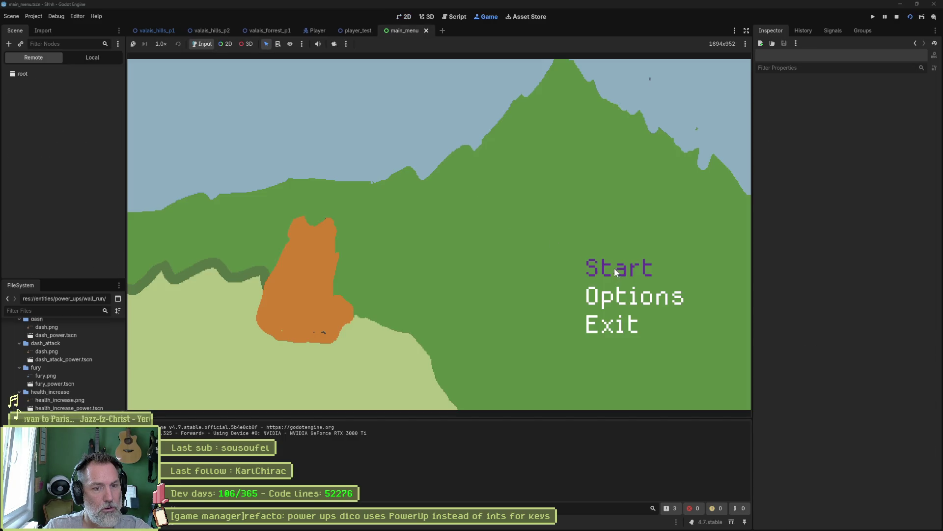
left_click(616, 272)
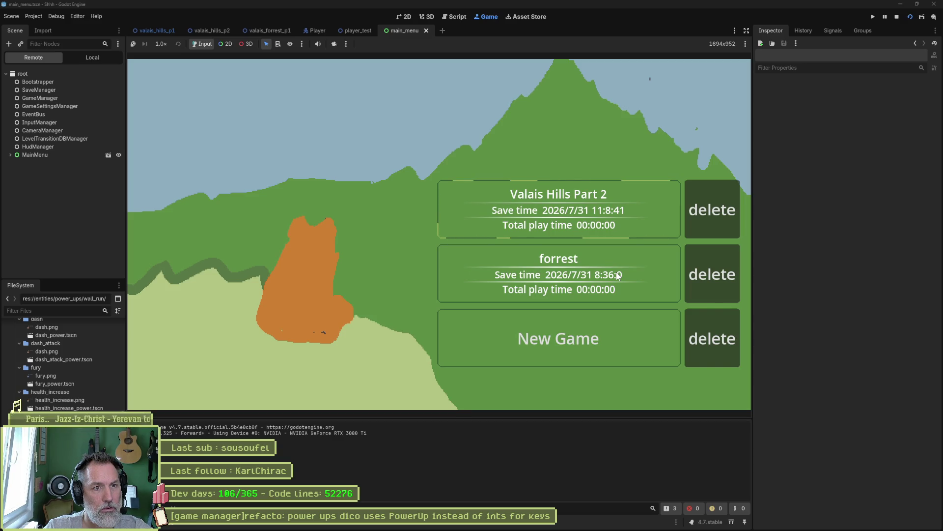
left_click(618, 276)
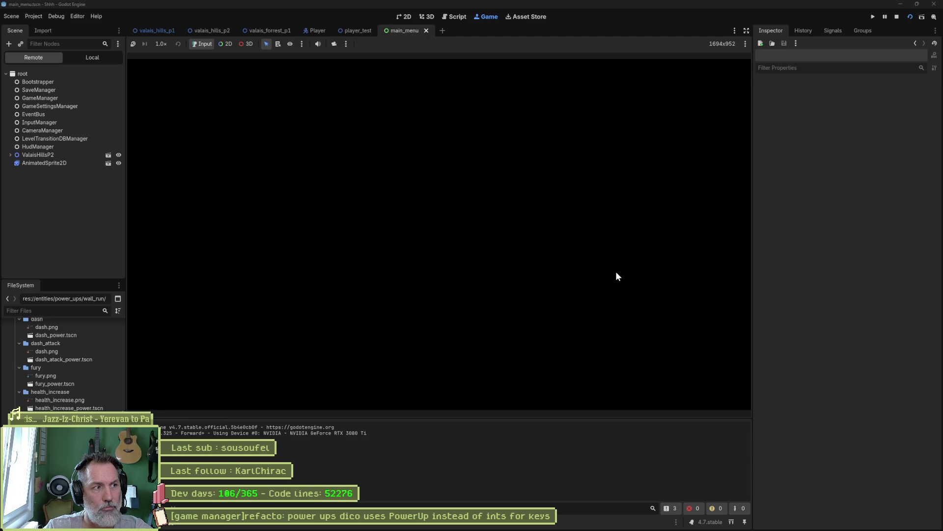
Relaunch the game, try deleting the forrest save slot, and stop the game.
key("F6")
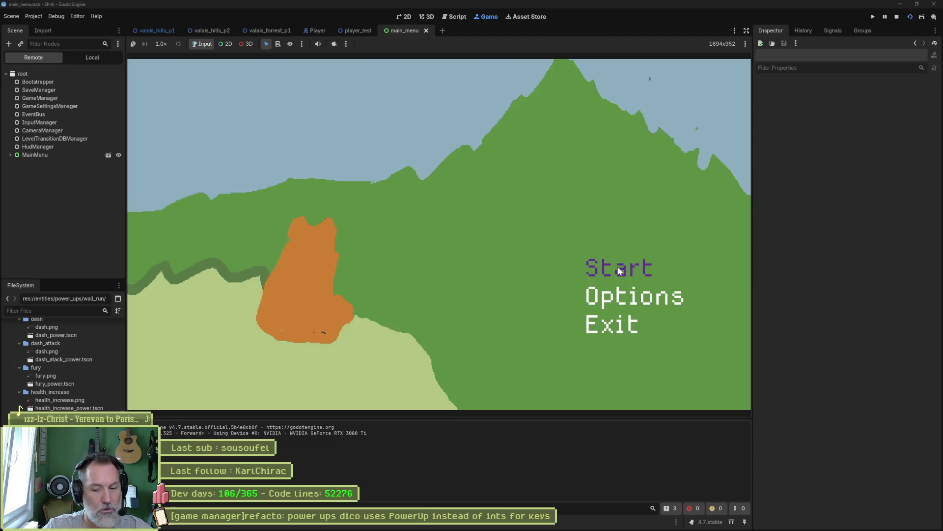
left_click(621, 268)
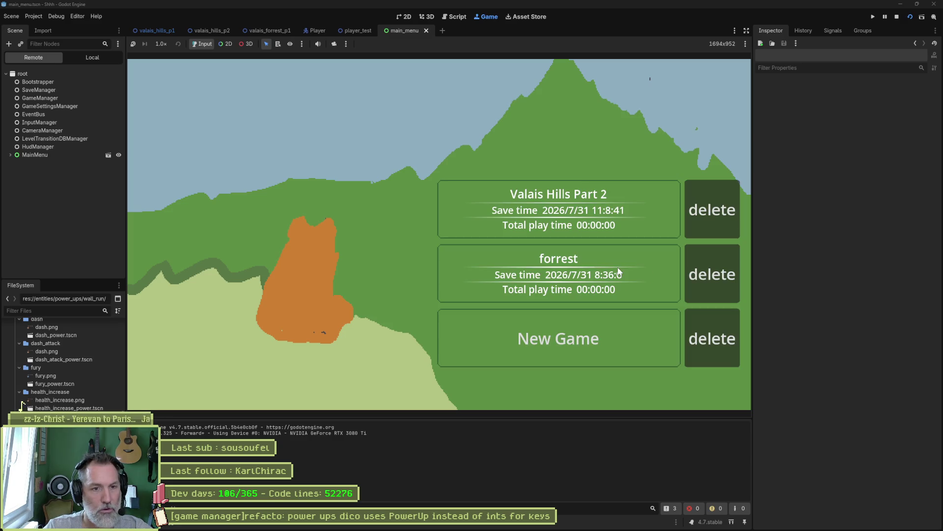
left_click(703, 277)
key("F8")
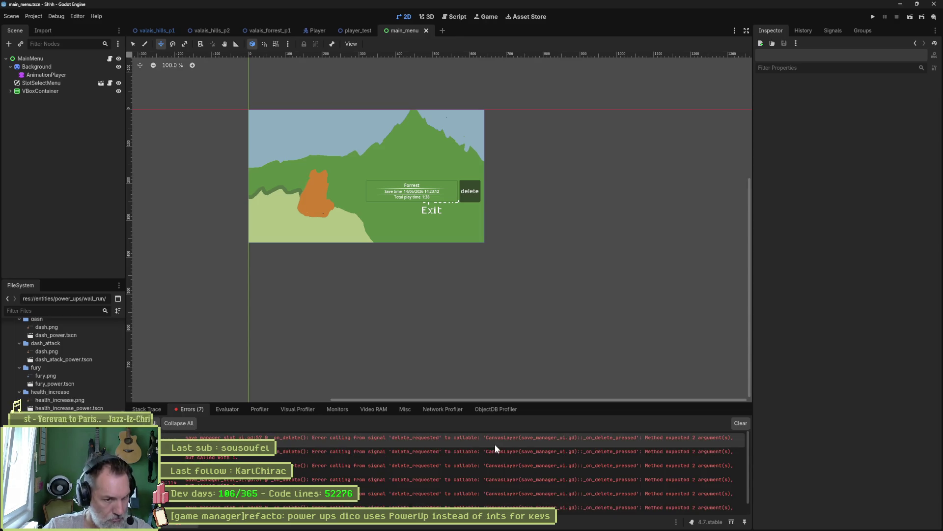
Open save_manager_slot_ui.gd at error line 57 and select the _on_delete function name.
mouse_move(494, 444)
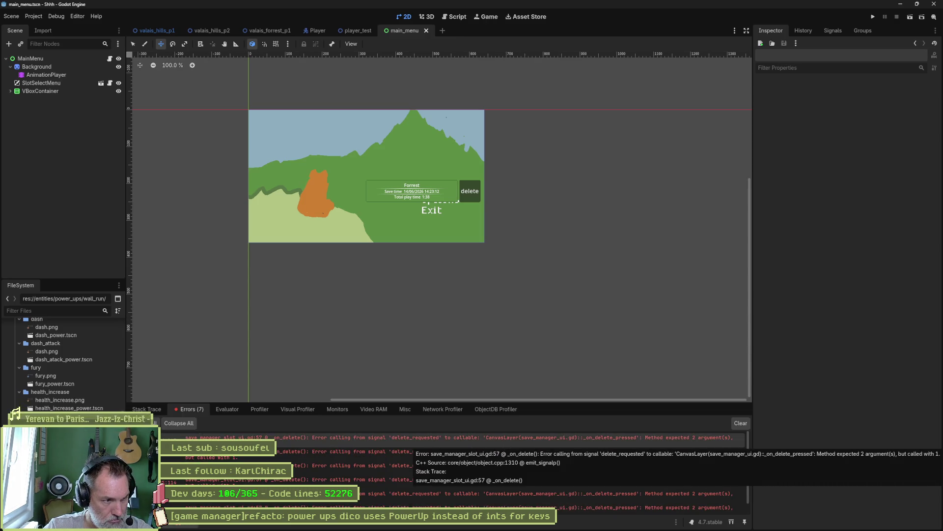
double_click(505, 440)
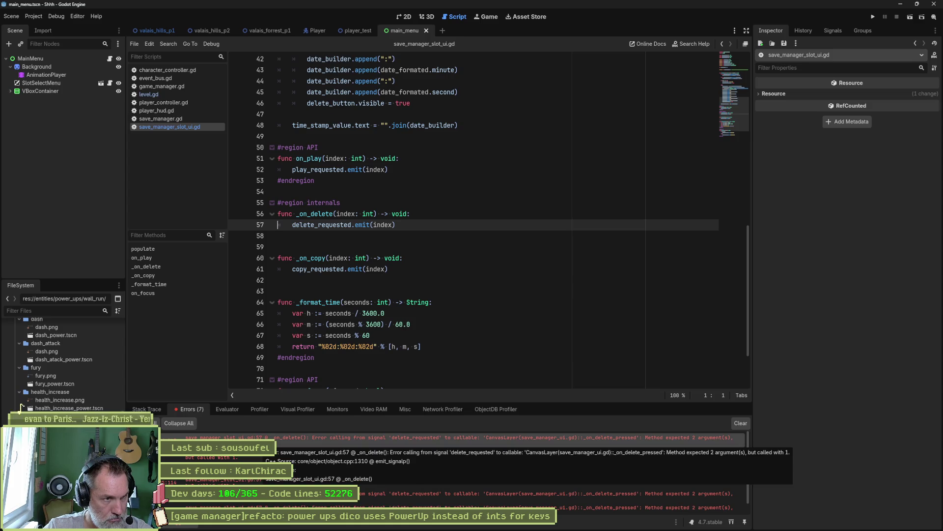
scroll(274, 460, "down", 1)
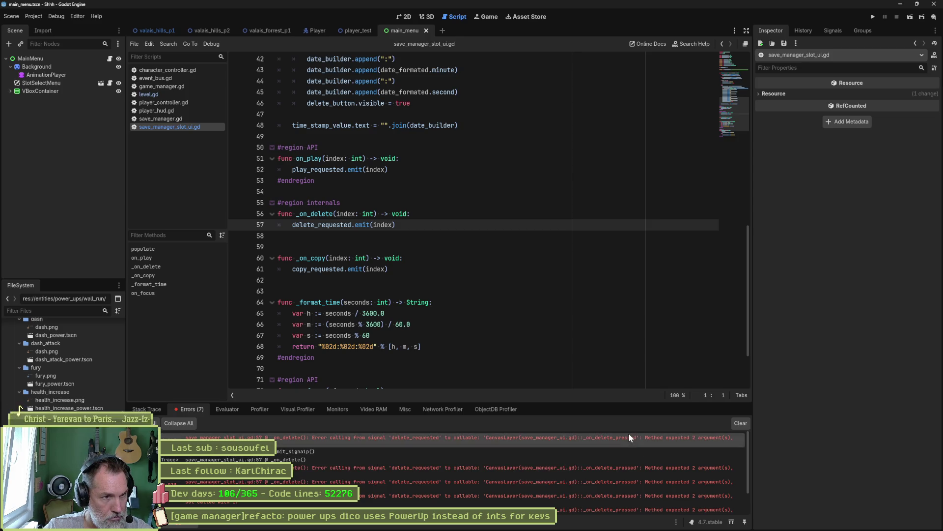
double_click(314, 214)
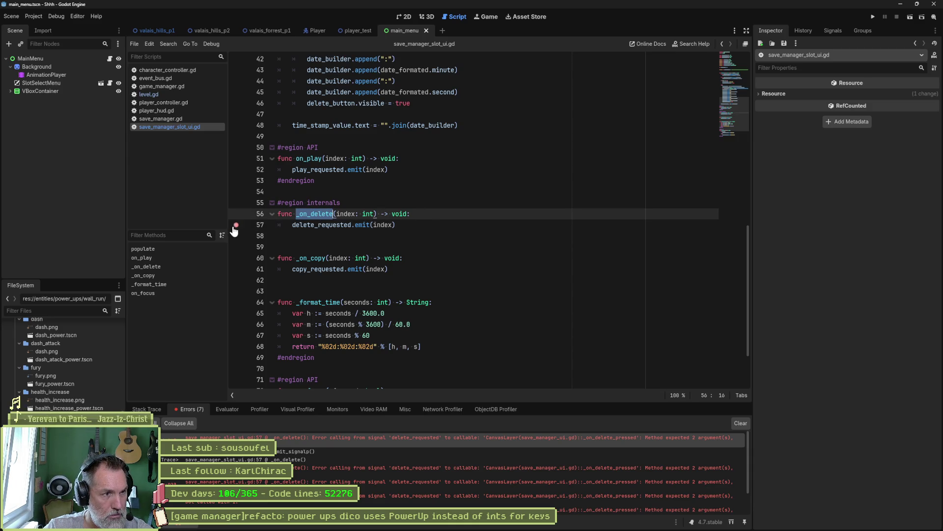
Run the game and delete the first save slot to hit the _on_delete breakpoint.
key("F5")
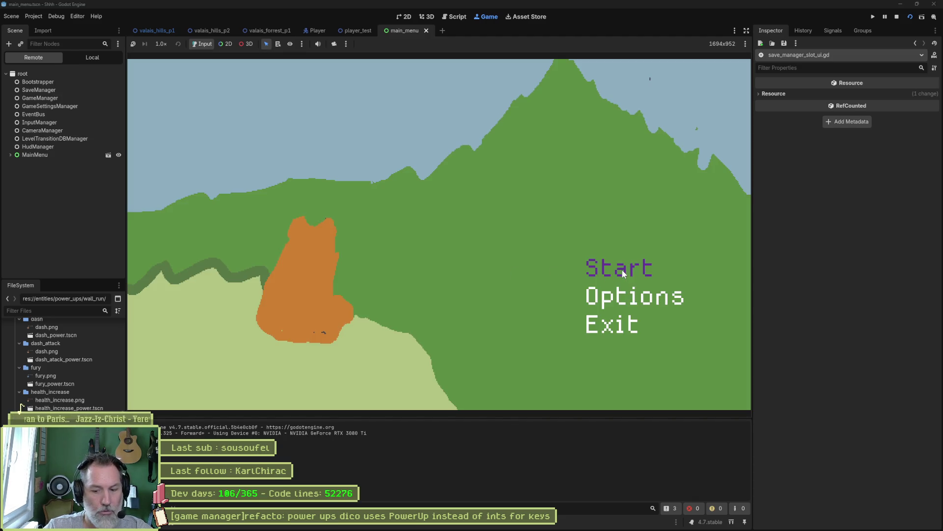
left_click(622, 270)
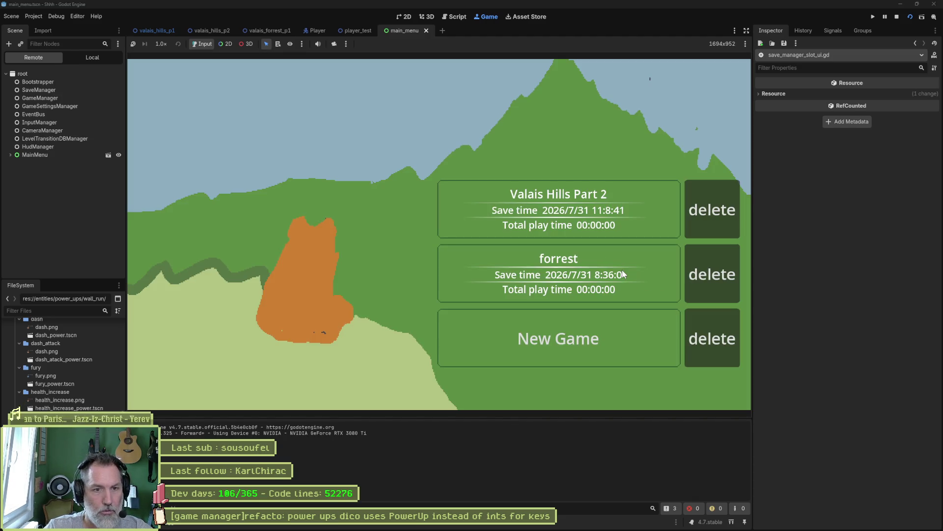
left_click(722, 222)
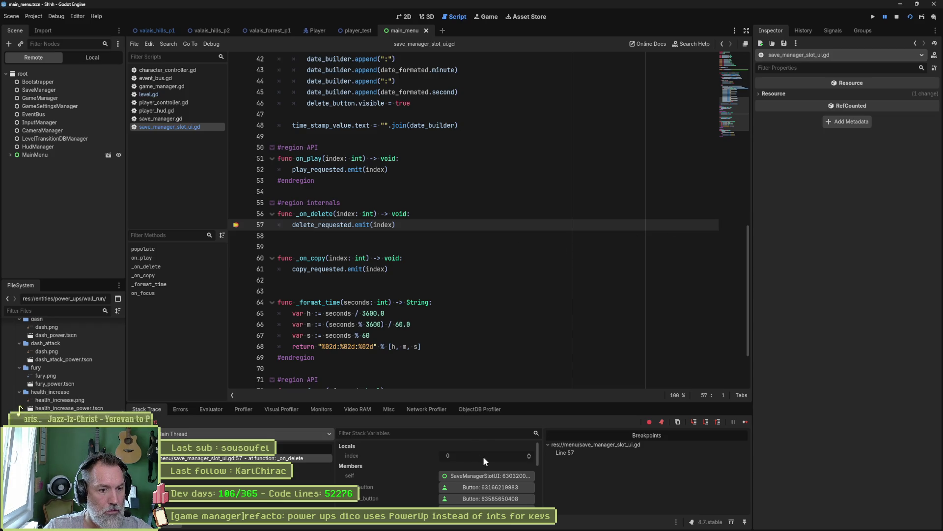
Inspect the delete_requested signal's slot: int parameter, return to line 57, and step onward.
left_click(341, 226, "ctrl")
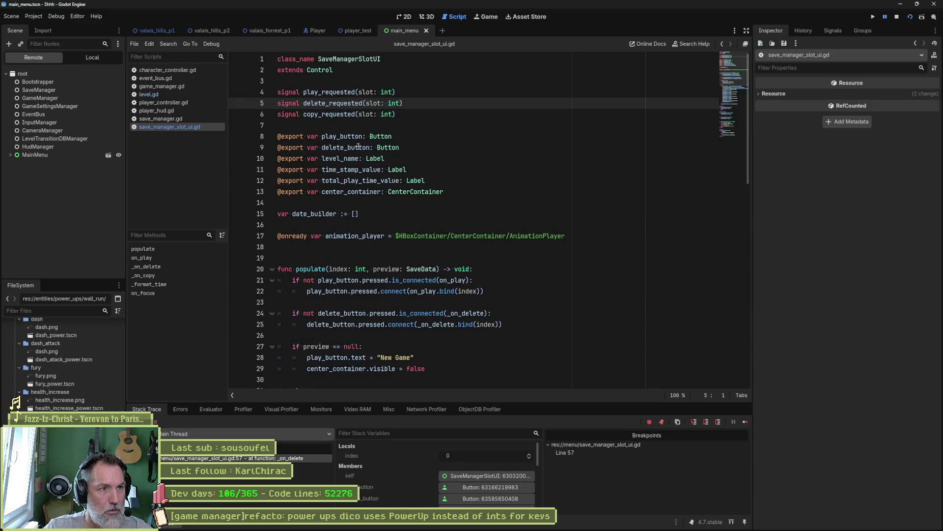
left_click_drag(366, 103, 410, 104)
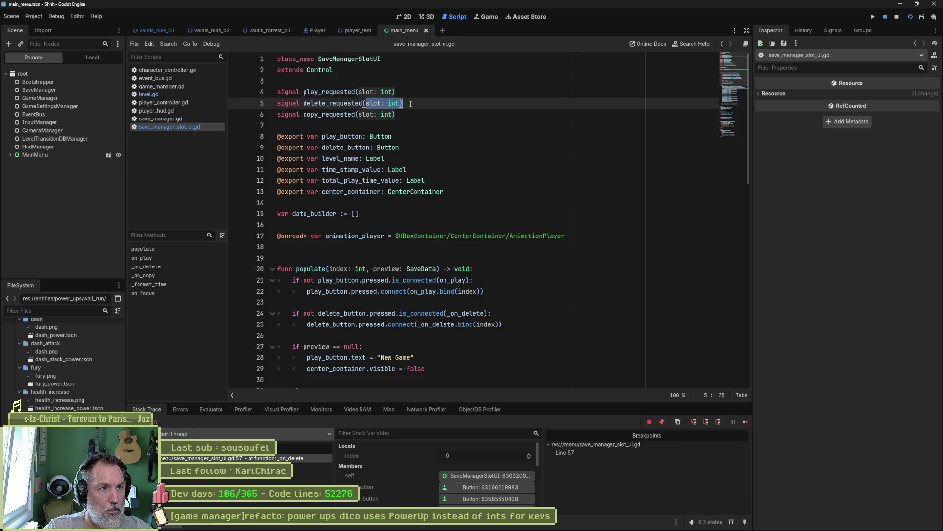
left_click(484, 203)
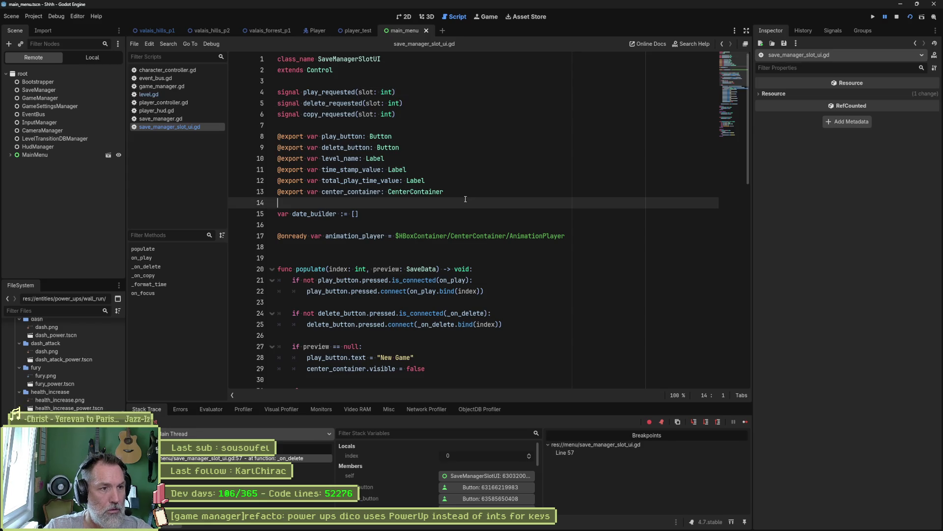
key("alt+Left")
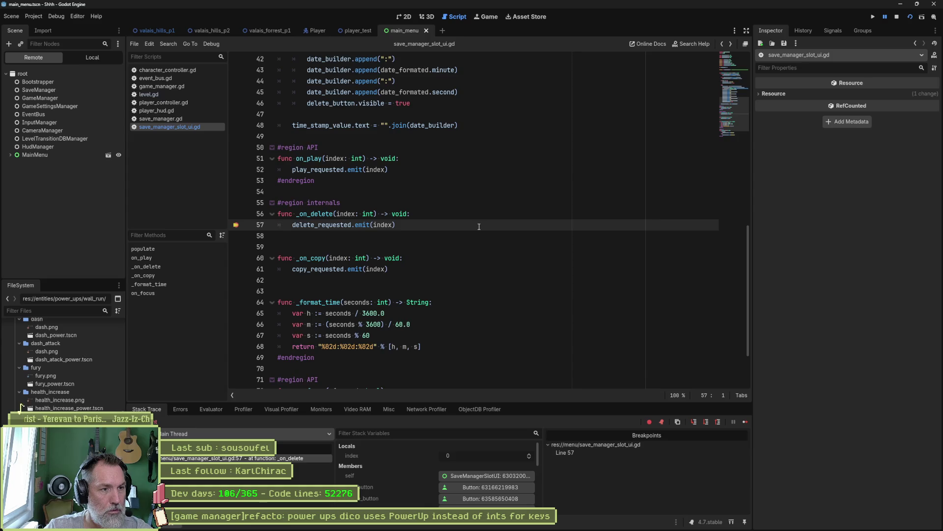
left_click(348, 226)
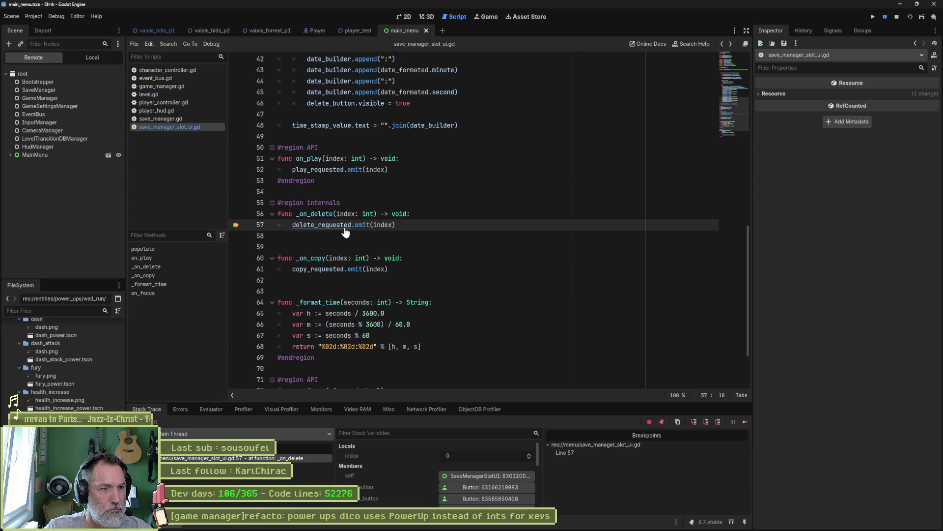
left_click(509, 278)
key("F10")
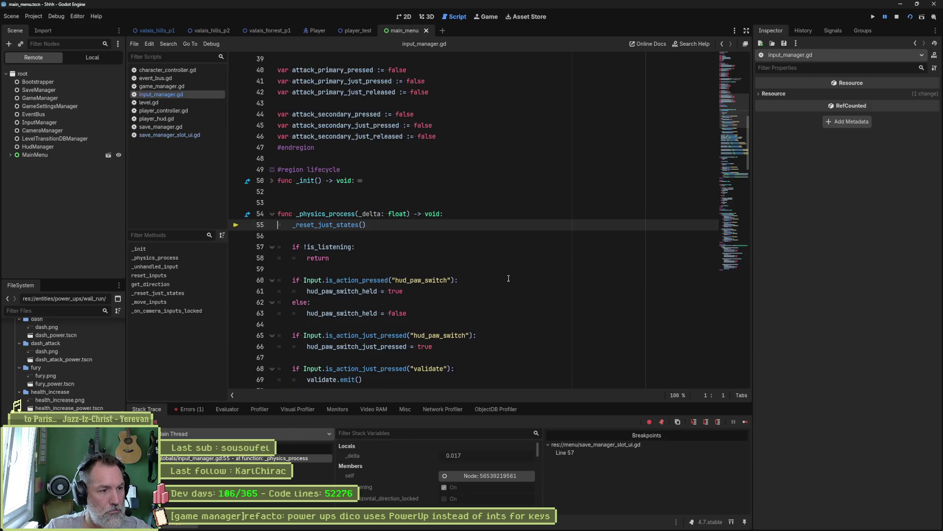
Check the debugger errors, return to save_manager_slot_ui.gd line 57, and stop the game.
left_click(185, 409)
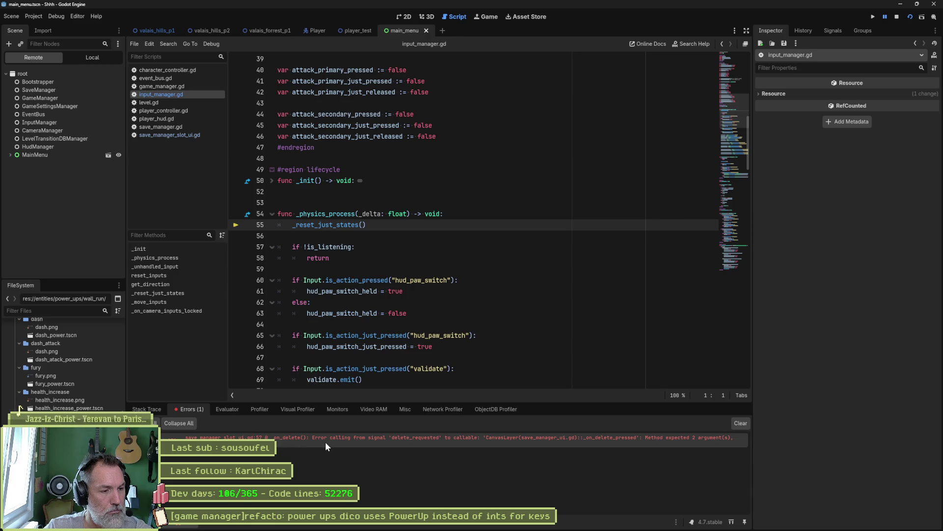
mouse_move(332, 442)
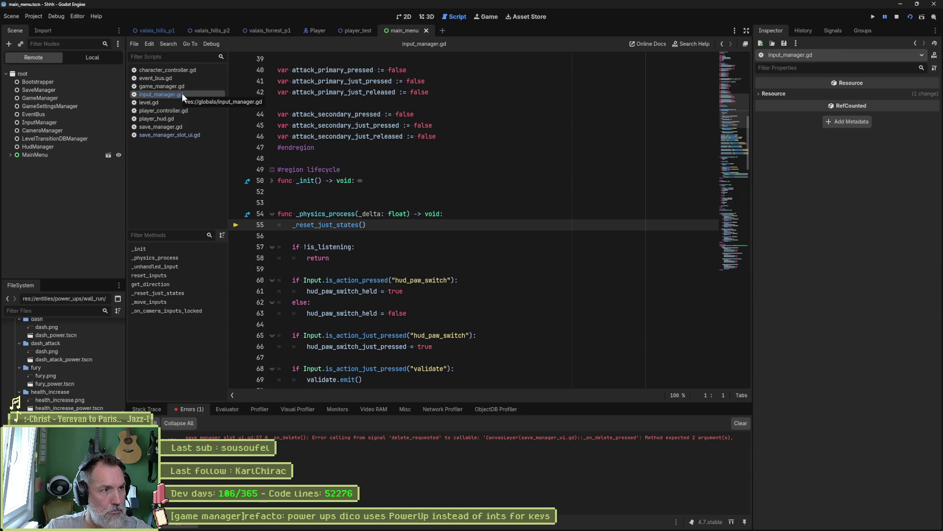
left_click(195, 136)
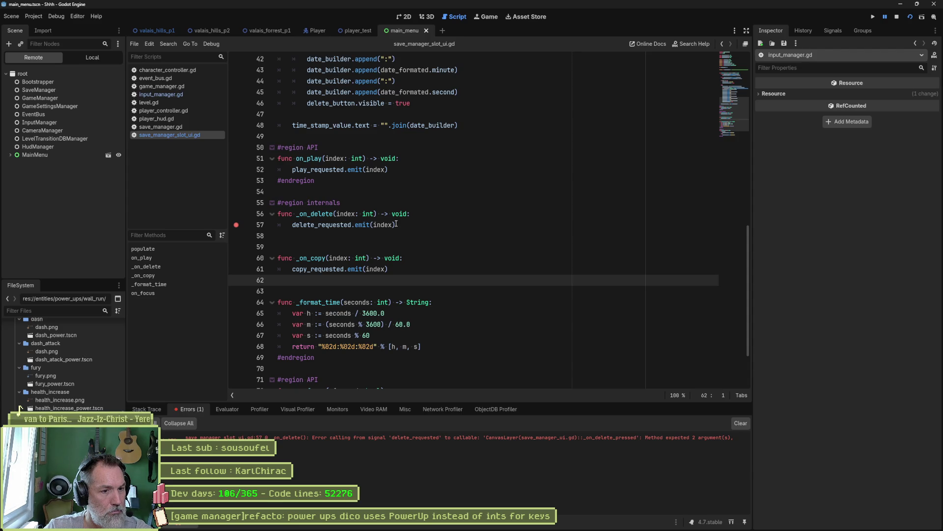
left_click(396, 224)
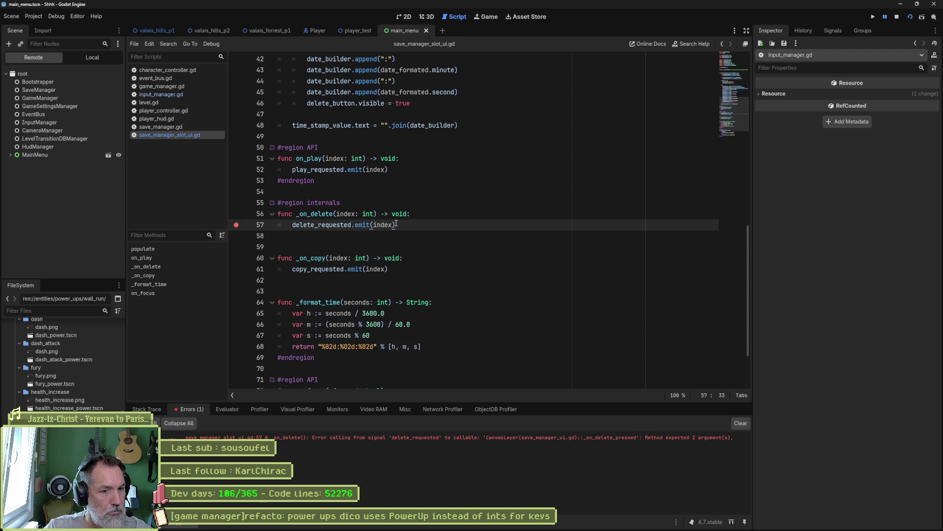
left_click(895, 18)
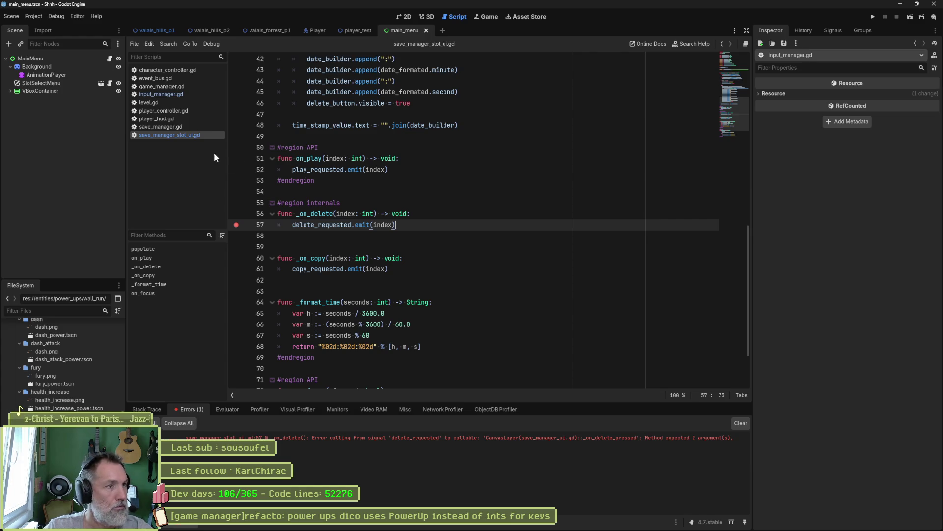
Open save_manager_ui.gd via quick open ('save') and jump to _on_delete_pressed.
key("shift+alt+o")
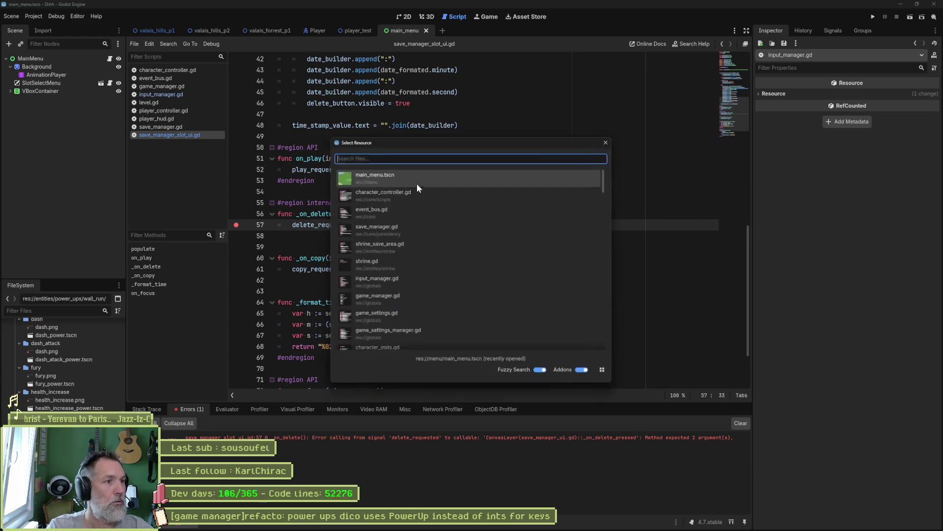
type("save")
key("Down")
key("Return")
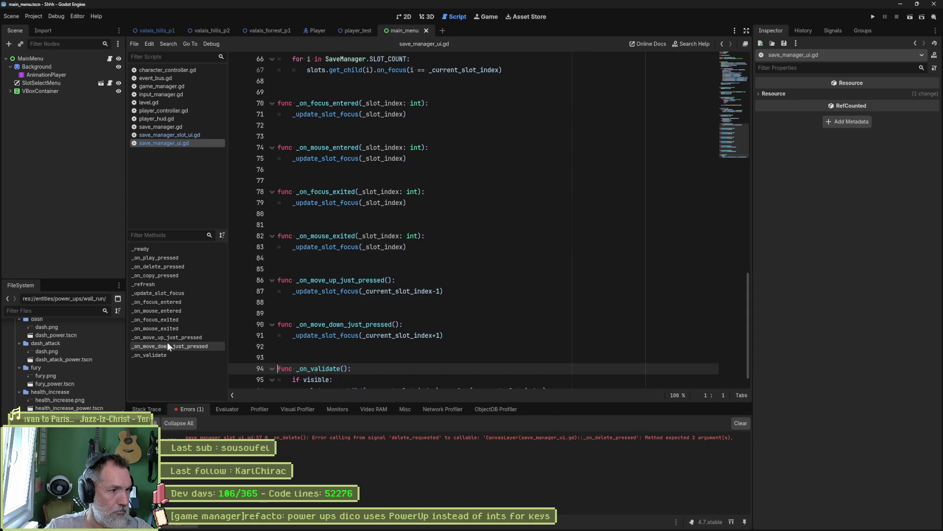
left_click(165, 266)
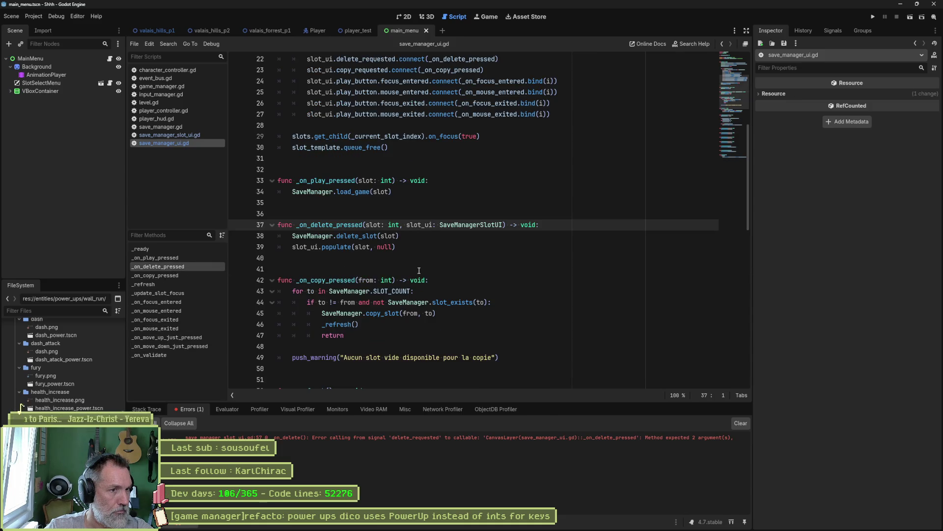
Inspect the slot and slot_ui parameters, comment out line 39's slot_ui.populate, and run the game.
left_click_drag(501, 224, 369, 225)
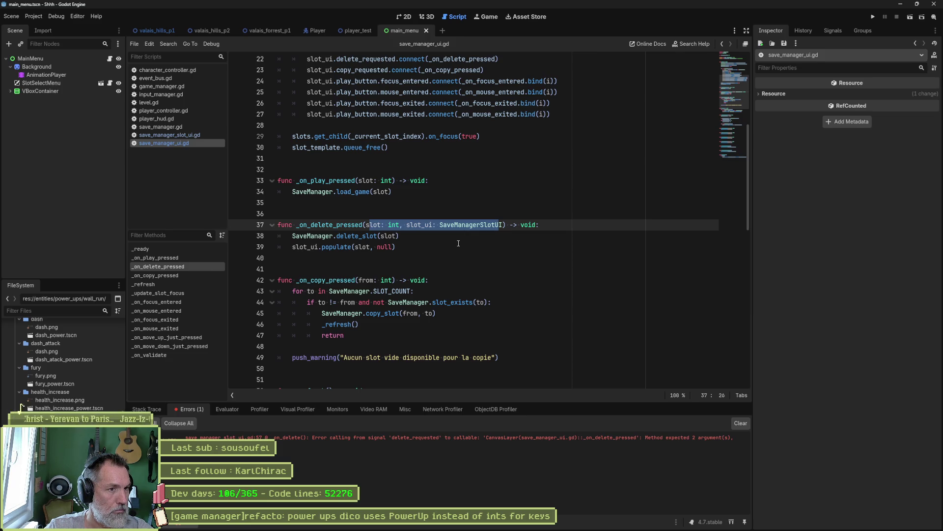
double_click(347, 227)
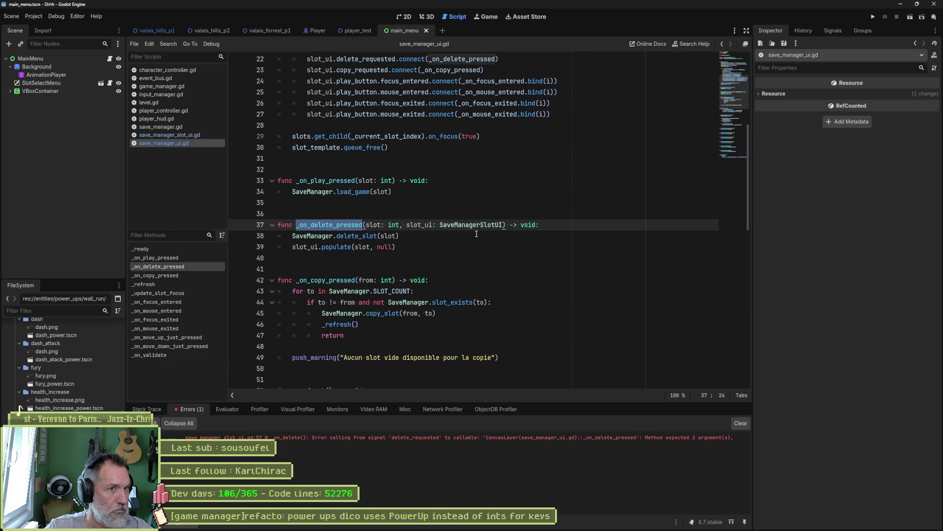
scroll(476, 233, "up", 1)
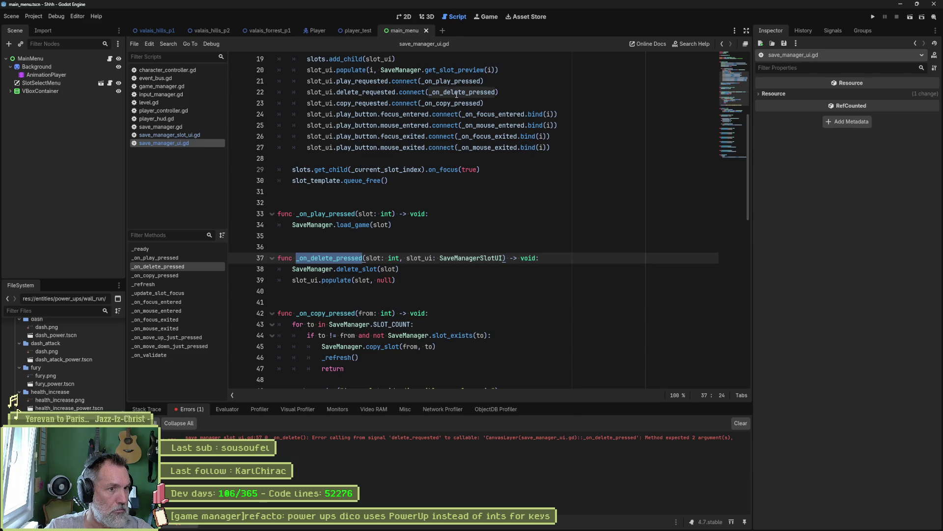
double_click(419, 258)
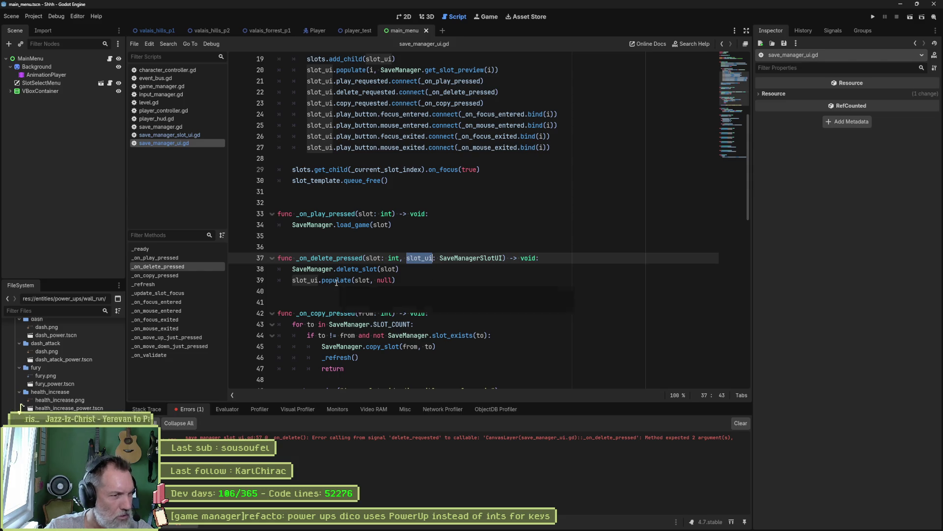
mouse_move(336, 283)
left_click(295, 279)
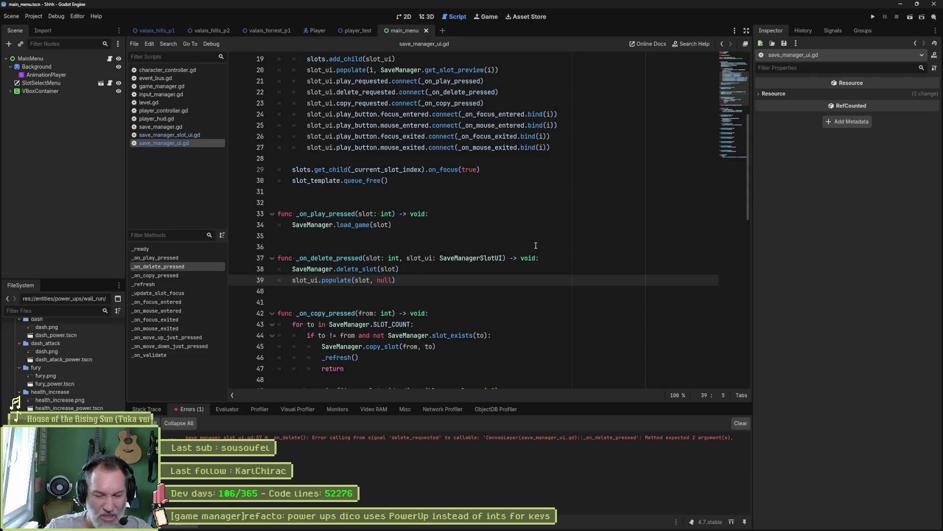
type("#")
key("F6")
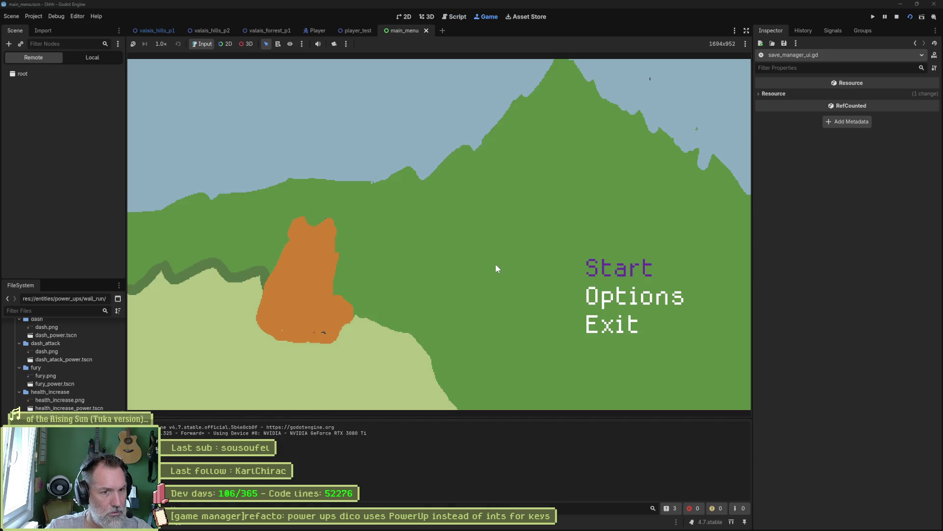
Stop the game and delete the extra slot_ui parameter from _on_delete_pressed.
key("F8")
left_click_drag(401, 258, 505, 257)
key("BackSpace")
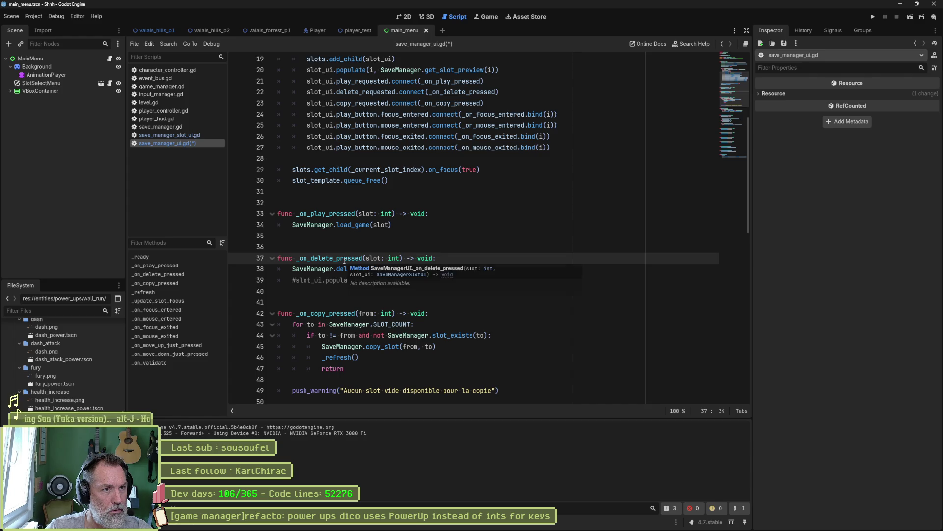
Relaunch the game, clear the line 57 breakpoint, and delete the Valais Hills Part 2 and forrest saves.
key("F5")
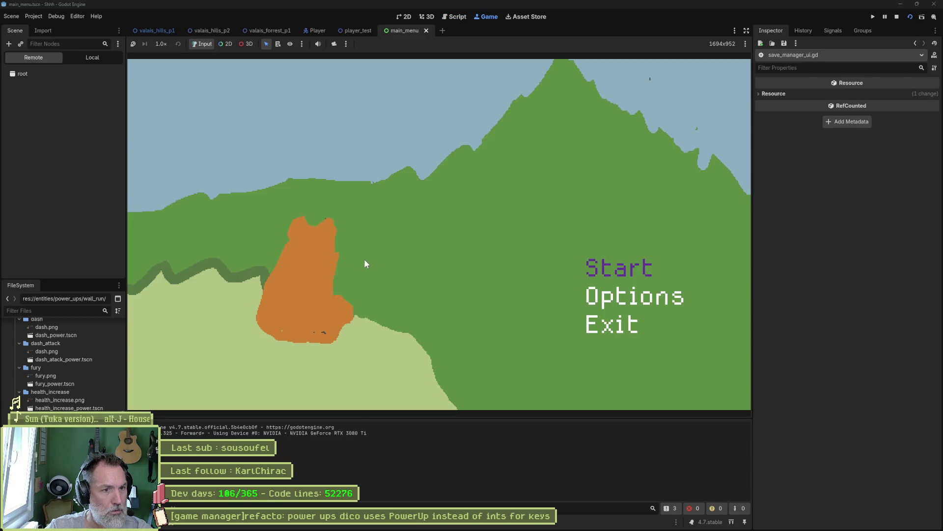
key("Return")
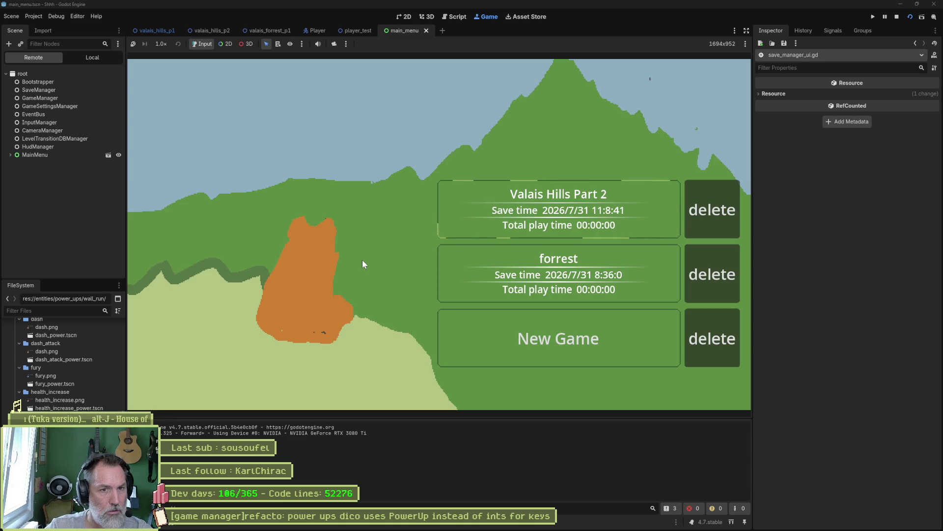
left_click(700, 220)
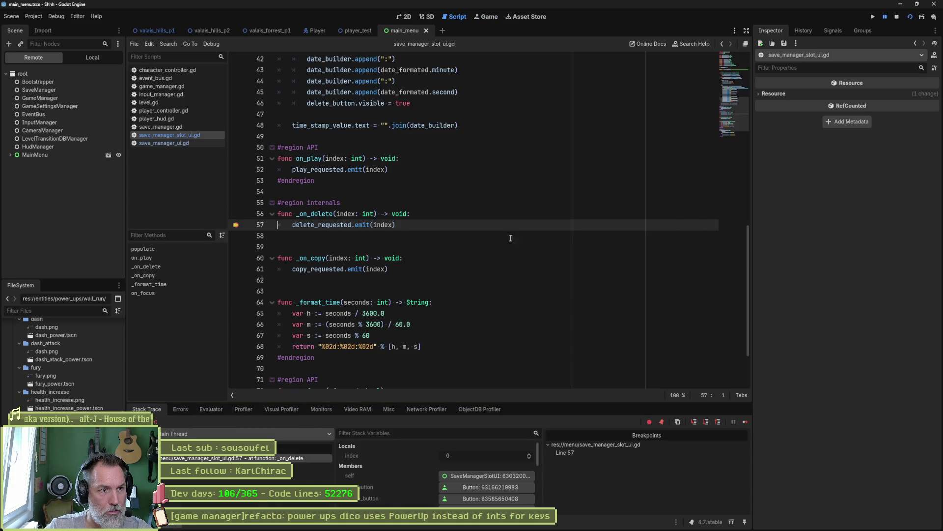
left_click(235, 225)
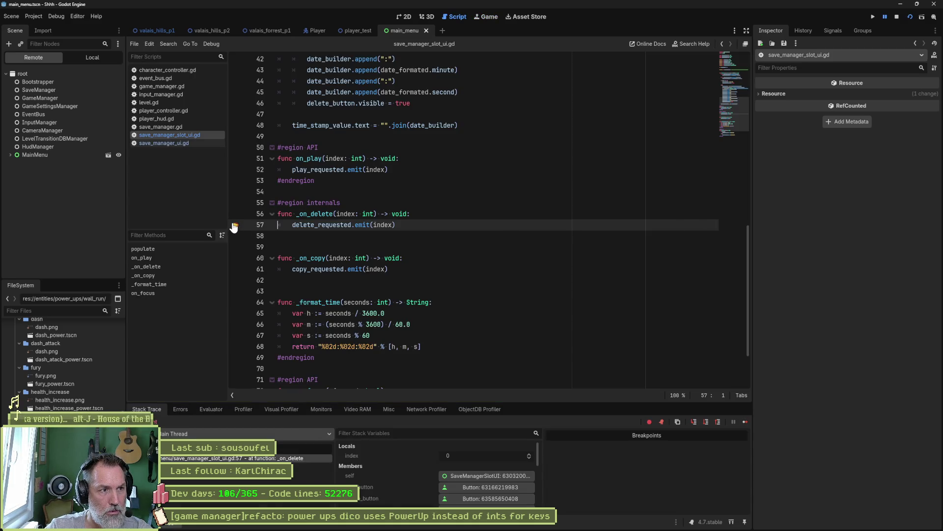
left_click(744, 423)
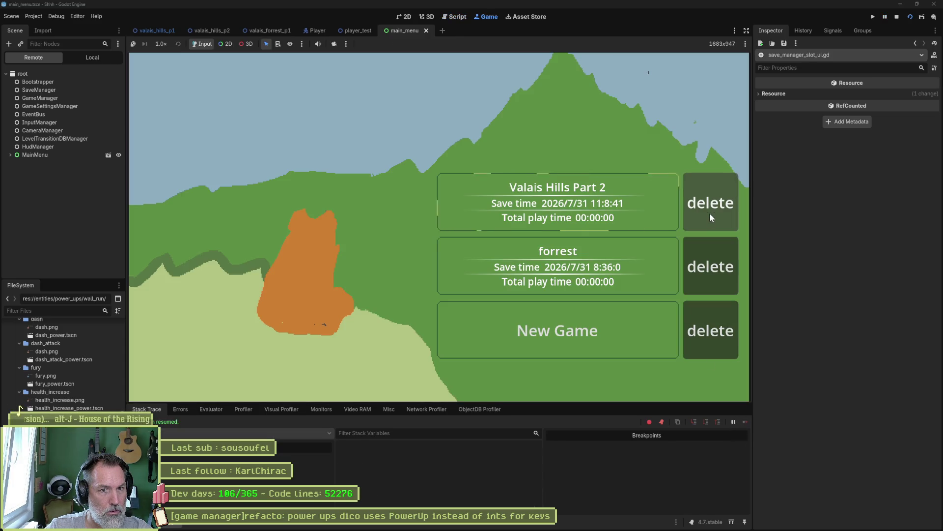
left_click(706, 262)
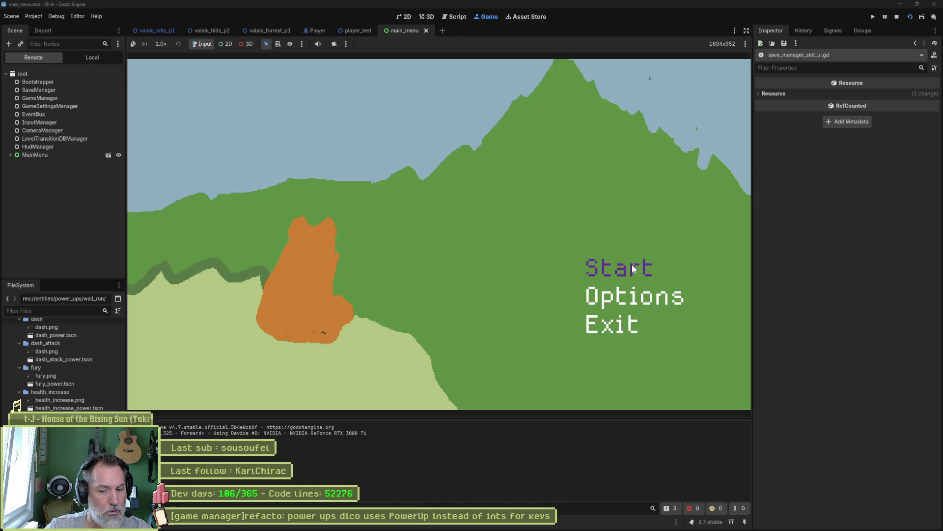
left_click(638, 265)
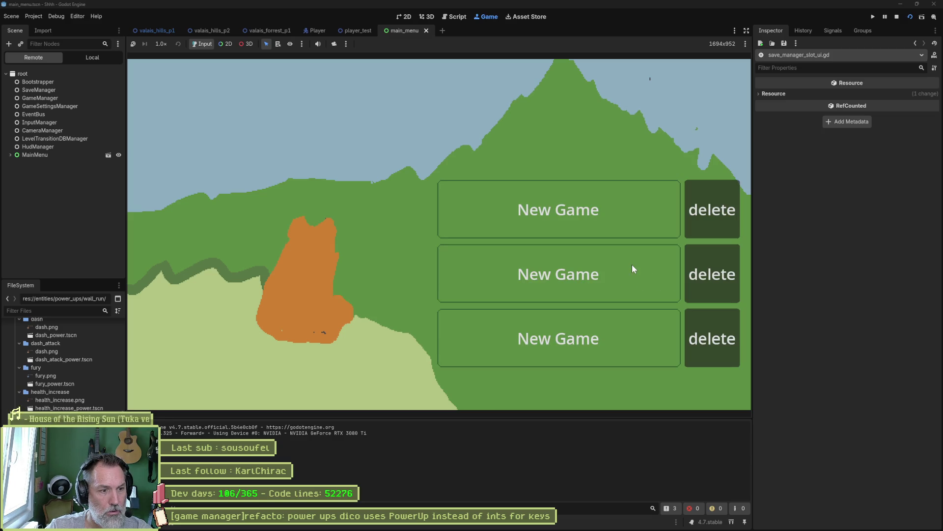
left_click(623, 267)
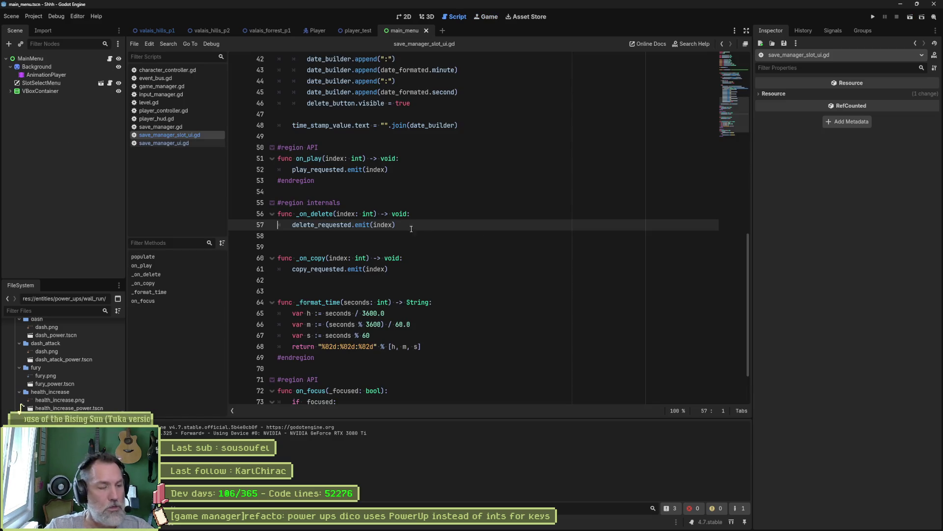
Uncomment line 39's slot_ui.populate(slot, null) in save_manager_ui.gd.
left_click(176, 143)
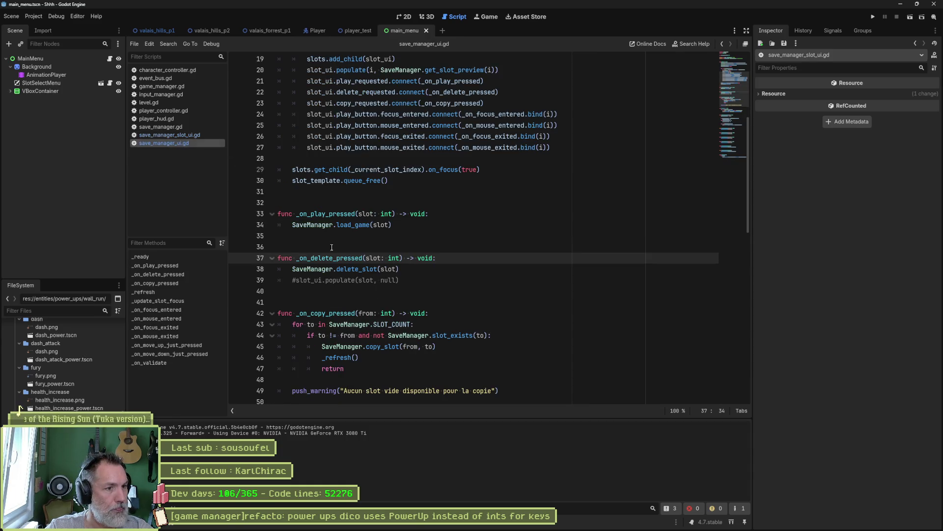
left_click(295, 280)
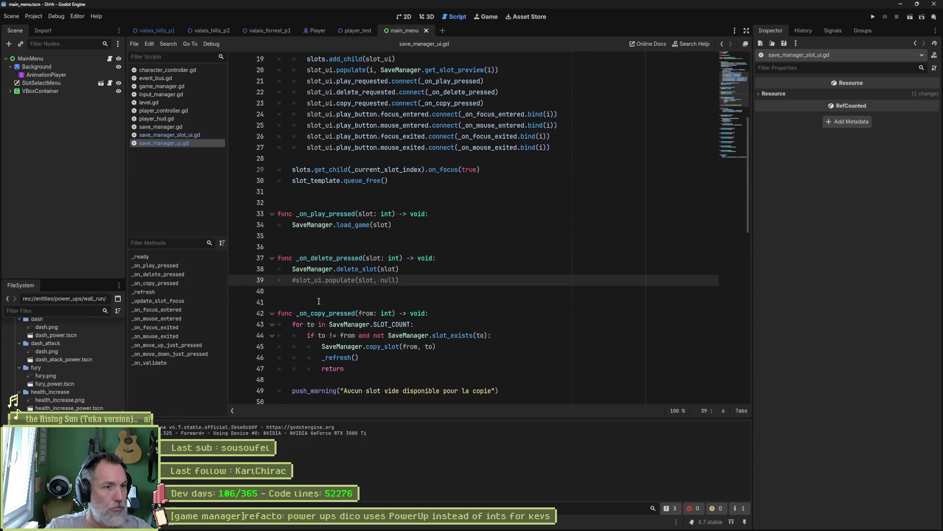
key("BackSpace")
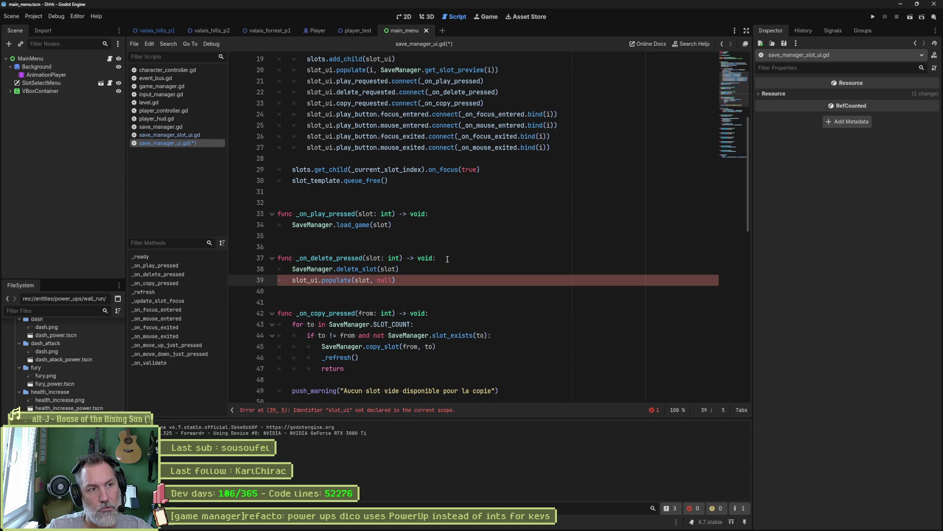
scroll(442, 255, "up", 1)
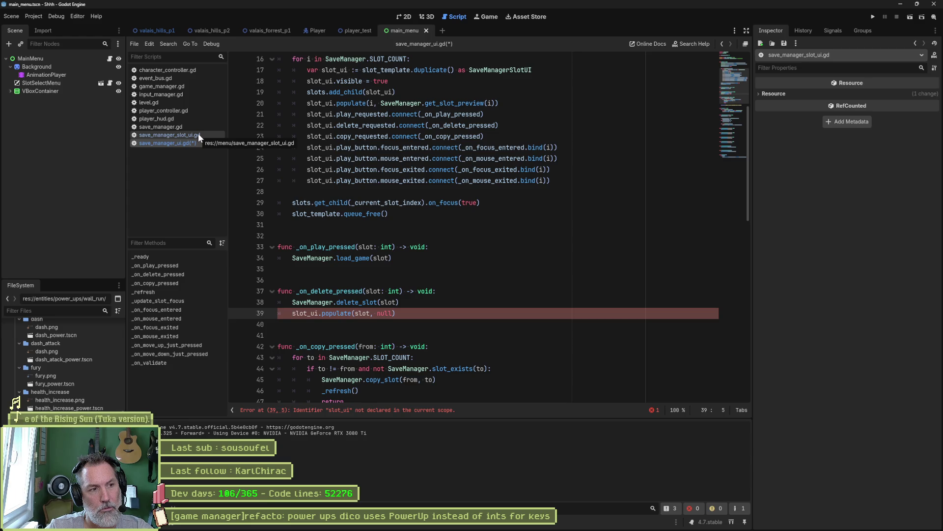
left_click_drag(338, 290, 337, 302)
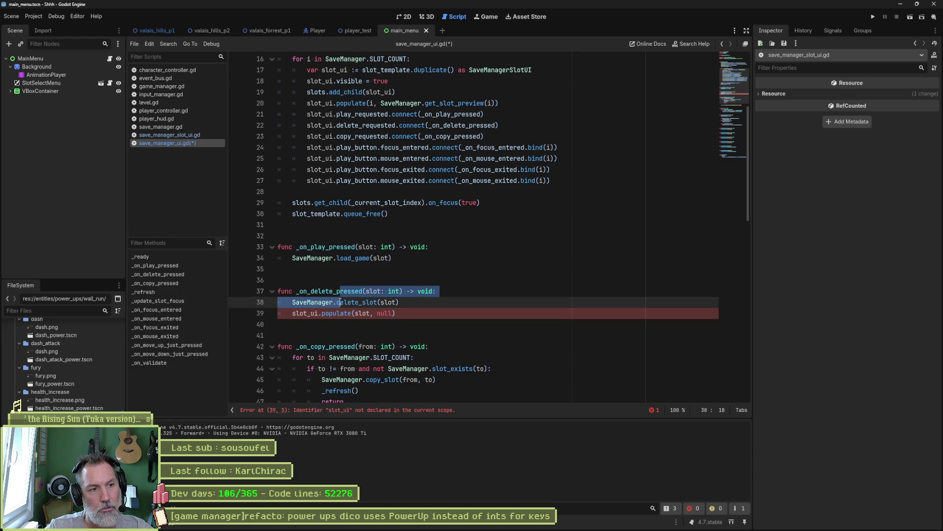
left_click(424, 303)
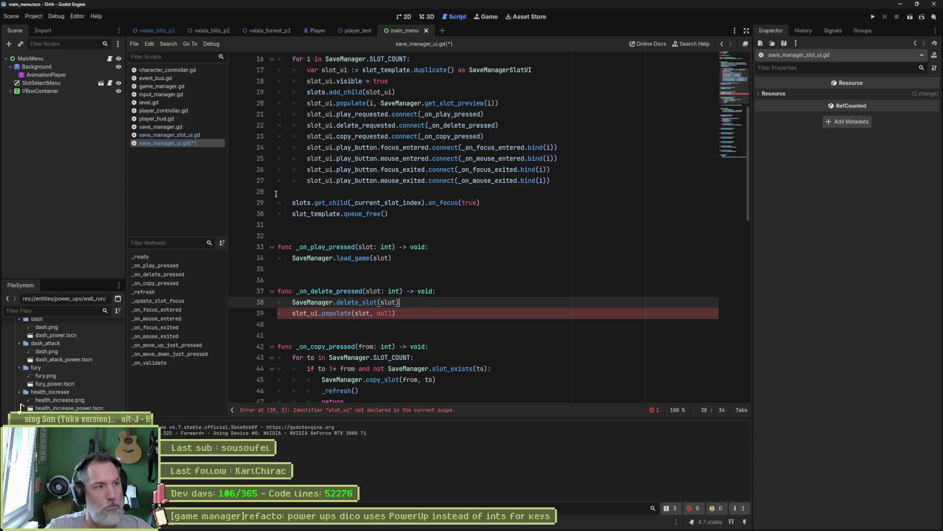
Review the delete signal in save_manager_slot_ui.gd, then return to save_manager_ui.gd.
left_click(176, 136)
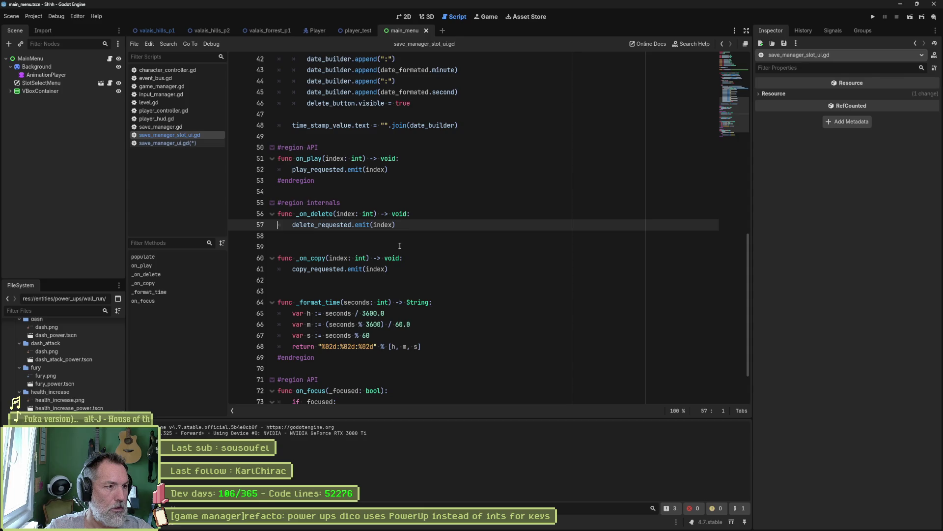
scroll(396, 248, "up", 5)
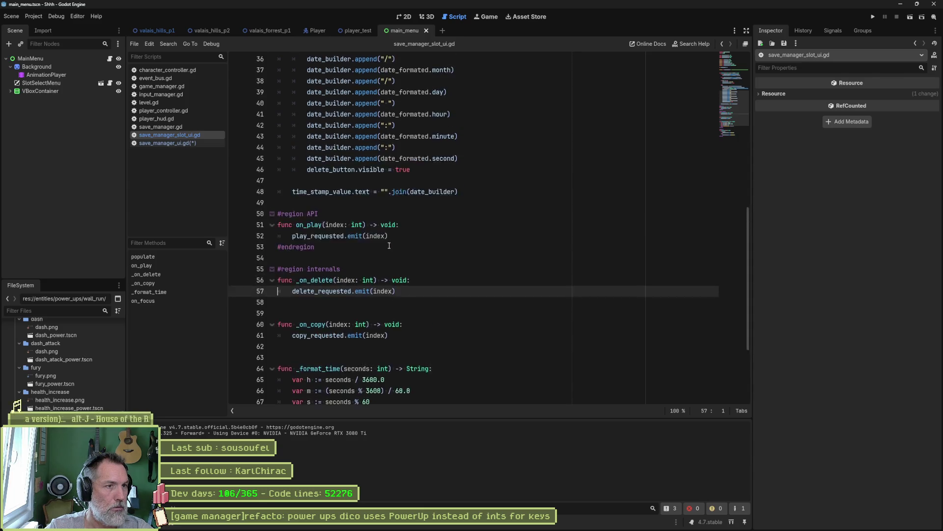
scroll(405, 239, "up", 6)
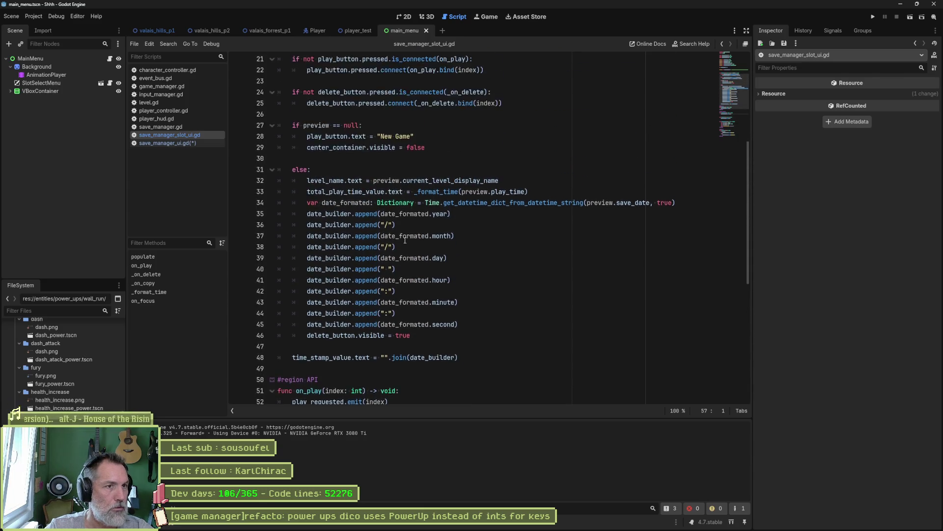
mouse_move(375, 237)
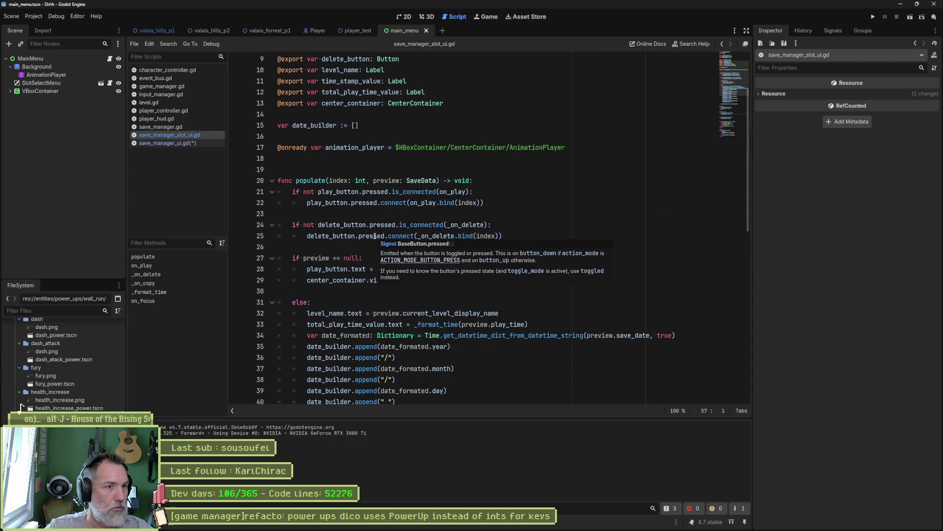
scroll(375, 236, "down", 5)
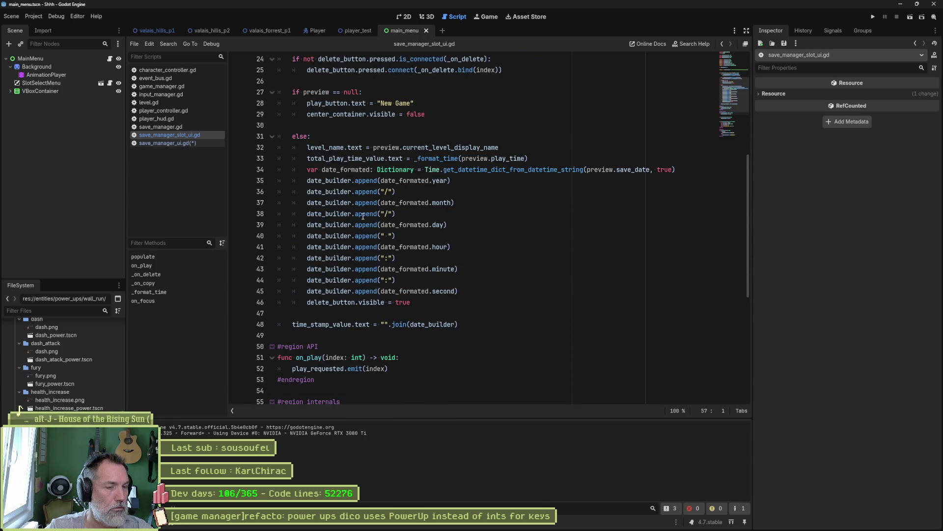
left_click(185, 143)
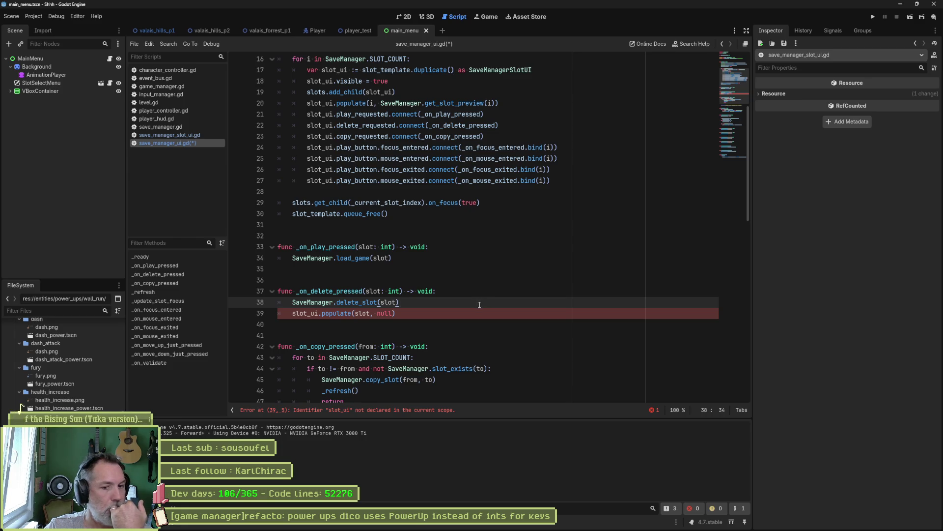
mouse_move(660, 530)
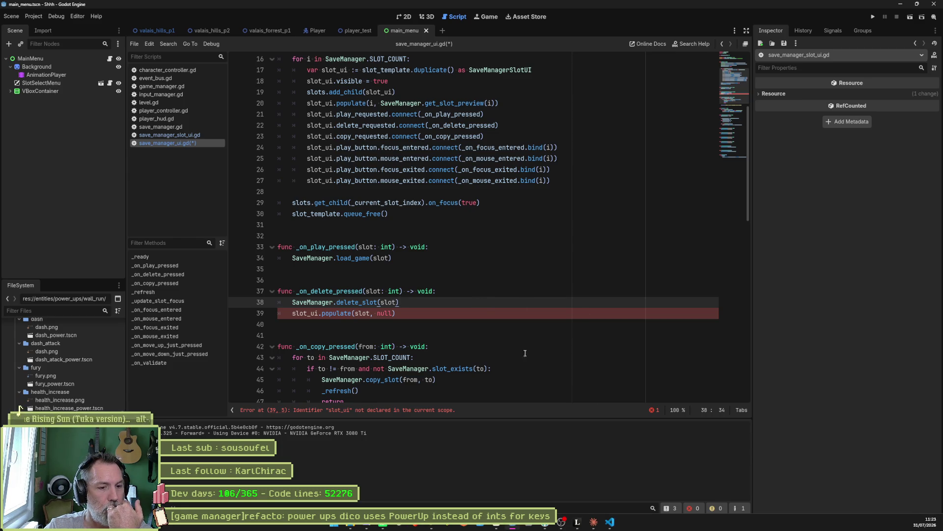
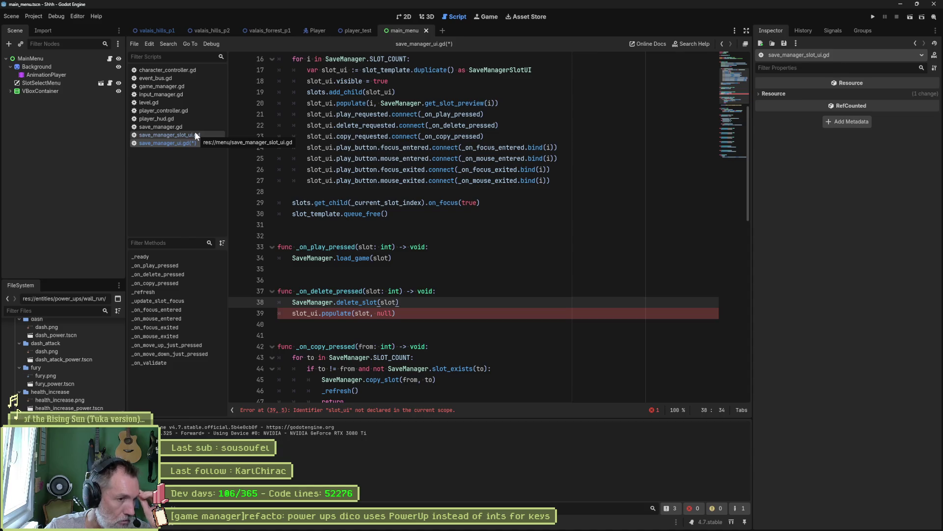
Add a populate(index) call after the delete_requested emit in _on_delete of save_manager_slot_ui.gd.
left_click(195, 134)
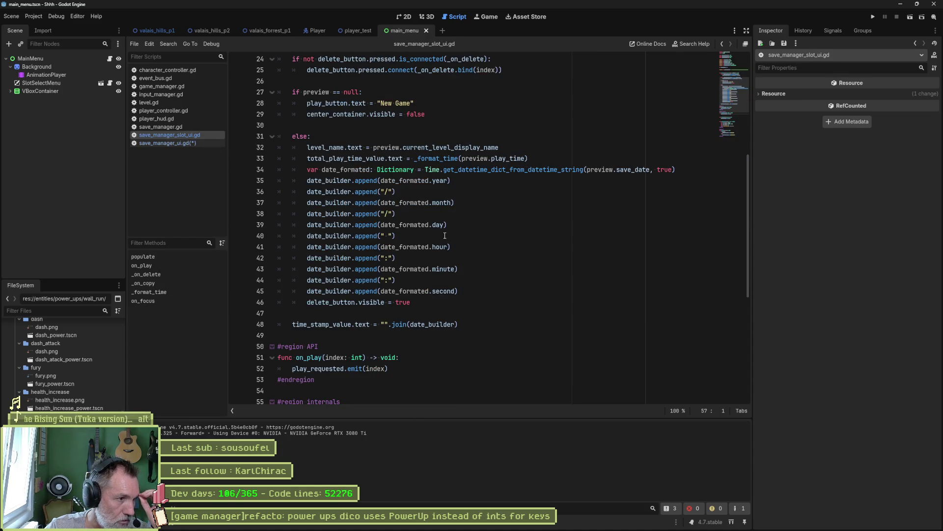
left_click(178, 274)
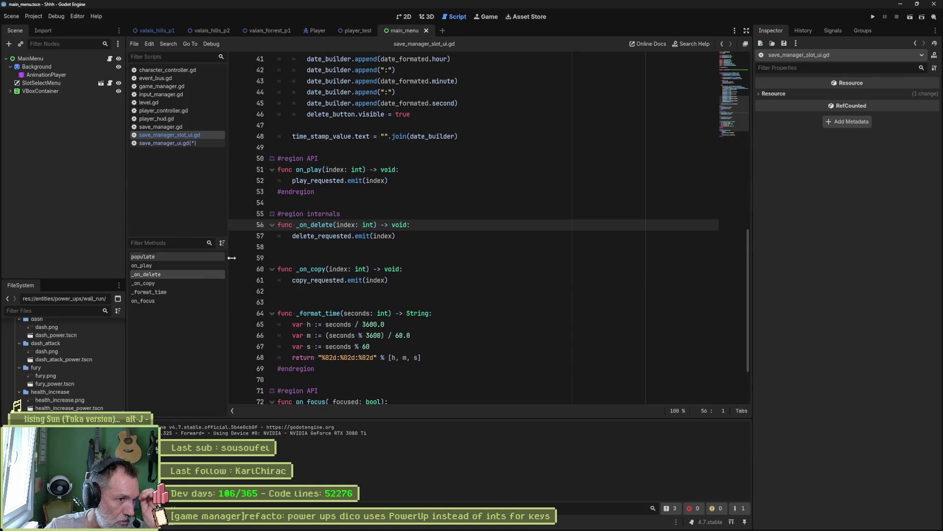
left_click(432, 240)
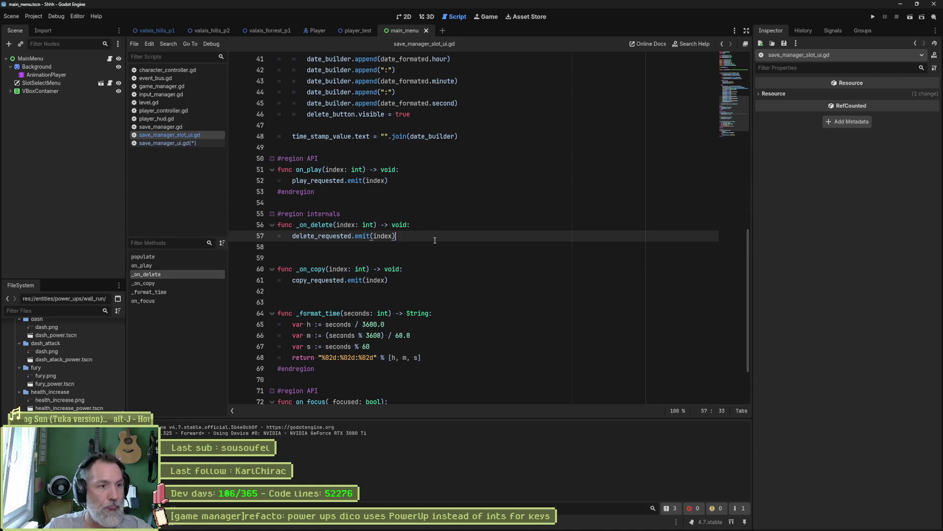
key("Return")
type("po")
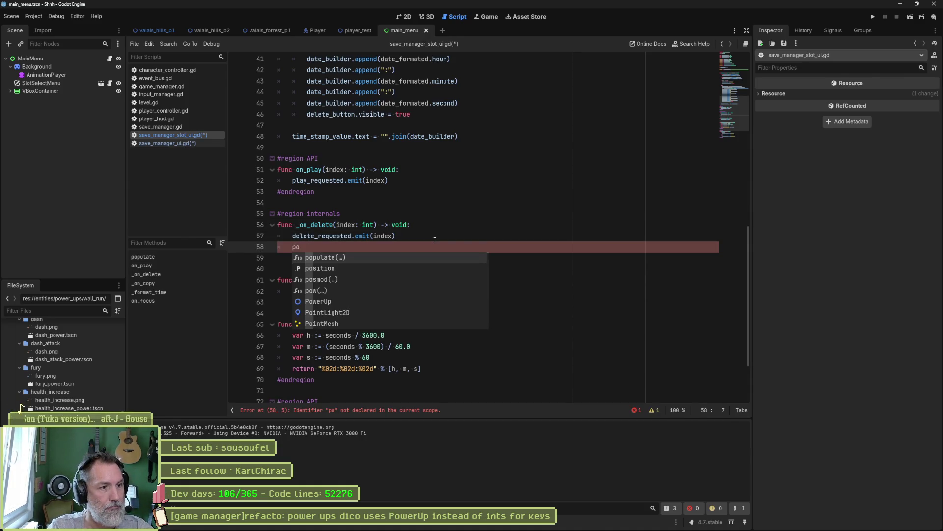
key("Return")
type("index")
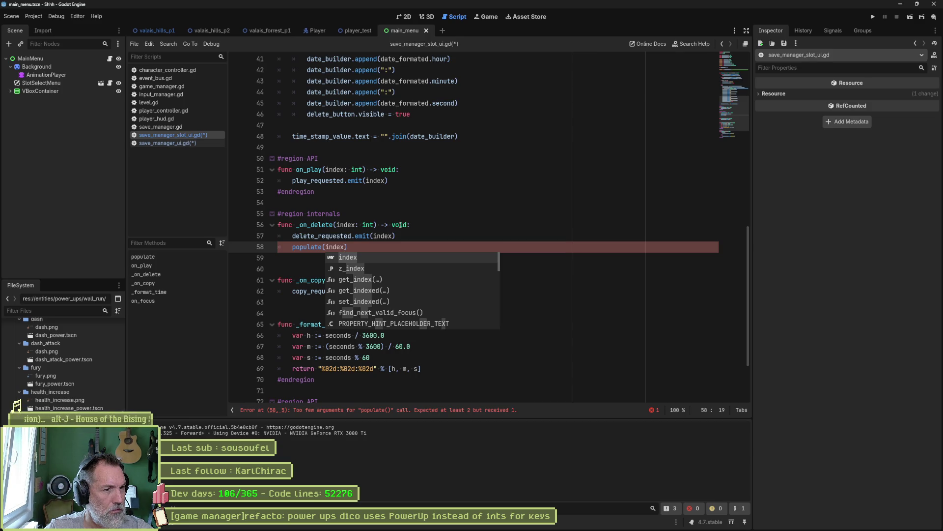
Read populate's index and preview parameters at its definition, then search the project for populate.
double_click(321, 247)
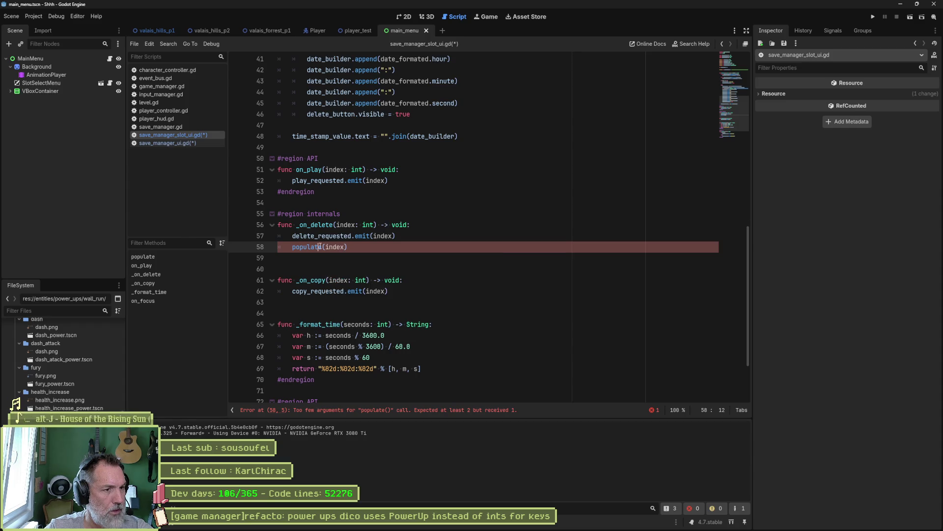
left_click(158, 257)
left_click_drag(329, 224, 441, 225)
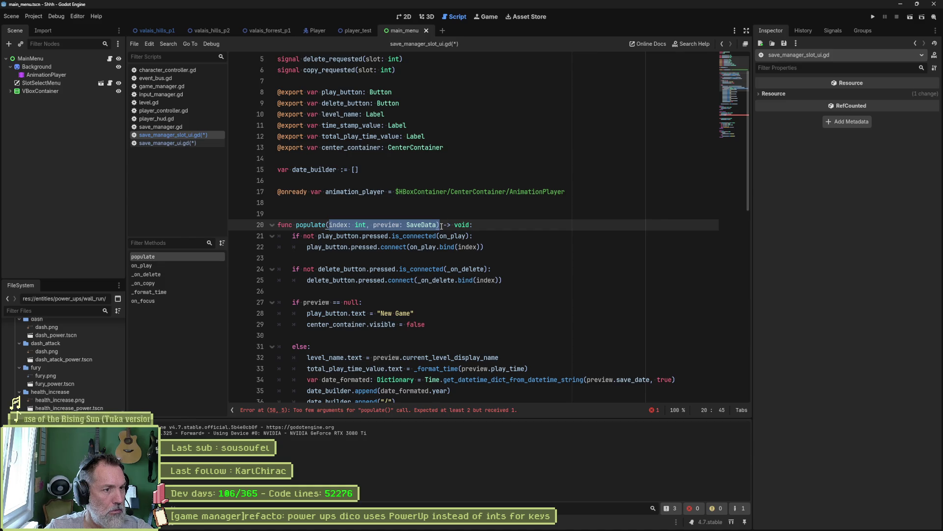
double_click(301, 225)
key("ctrl+shift+f")
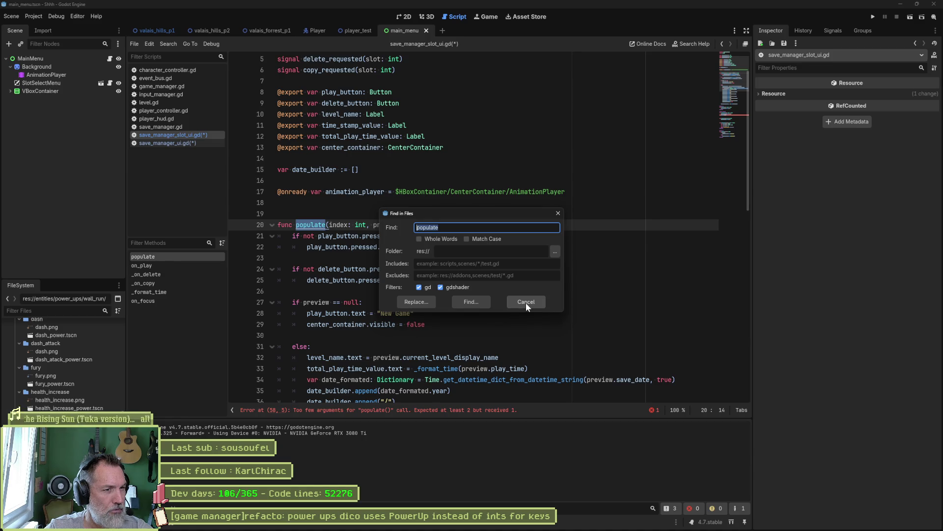
List every populate use, then inspect get_slot_preview from the call in save_manager_ui.gd.
left_click(471, 302)
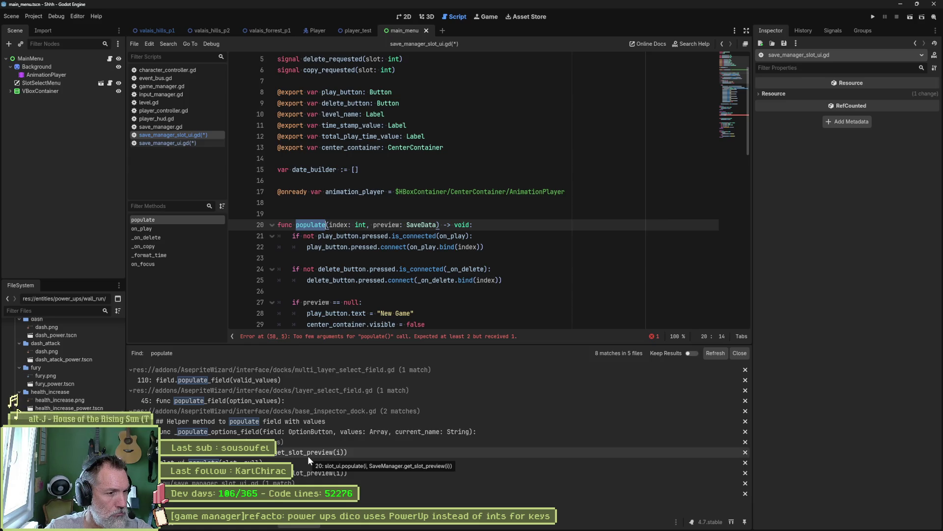
left_click(307, 452)
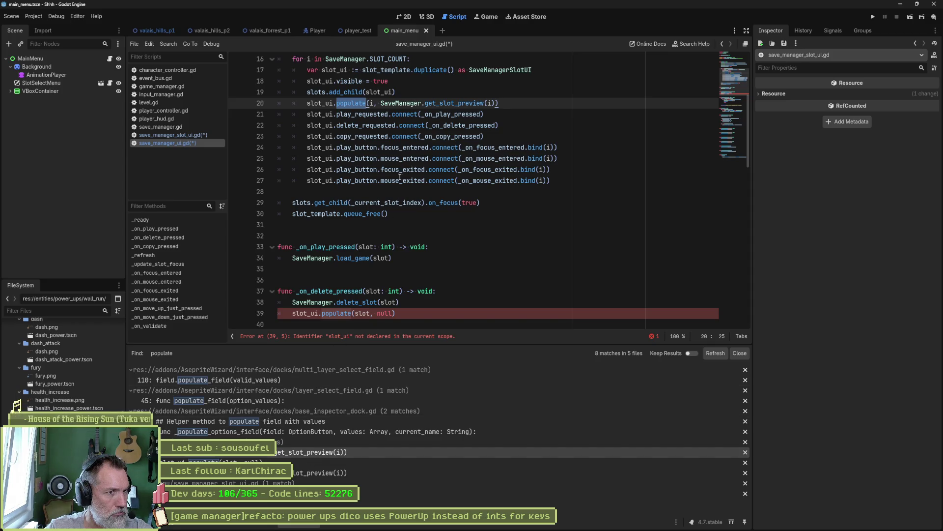
left_click(470, 103)
left_click(469, 103, "ctrl")
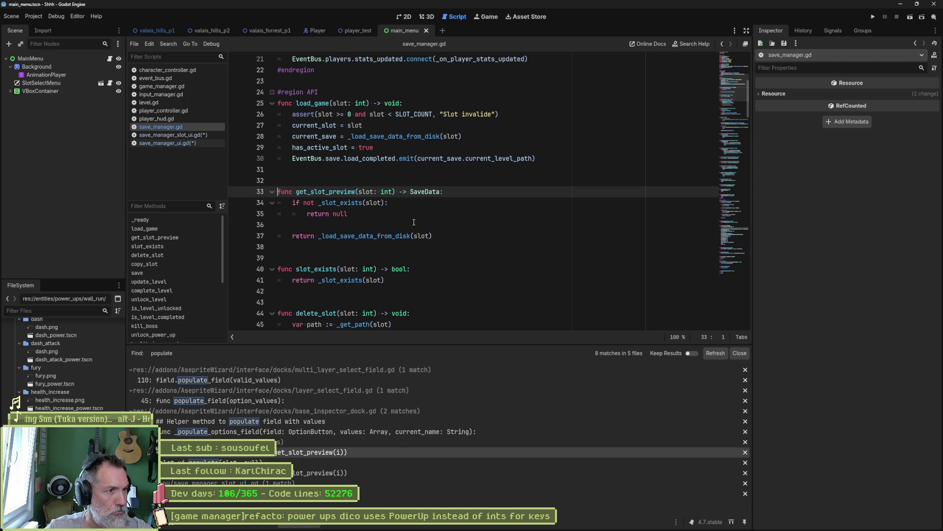
Comment out the slot_ui.populate call on line 39 of save_manager_ui.gd.
left_click(190, 143)
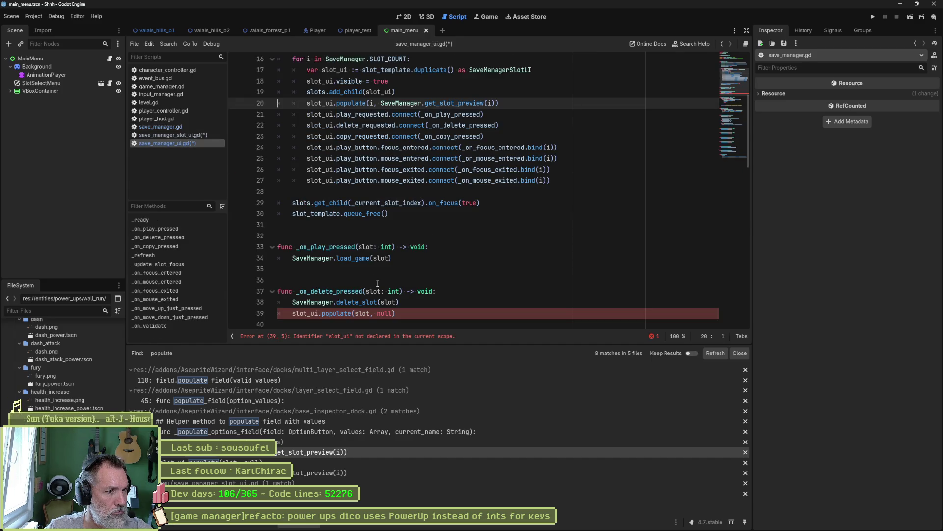
double_click(385, 313)
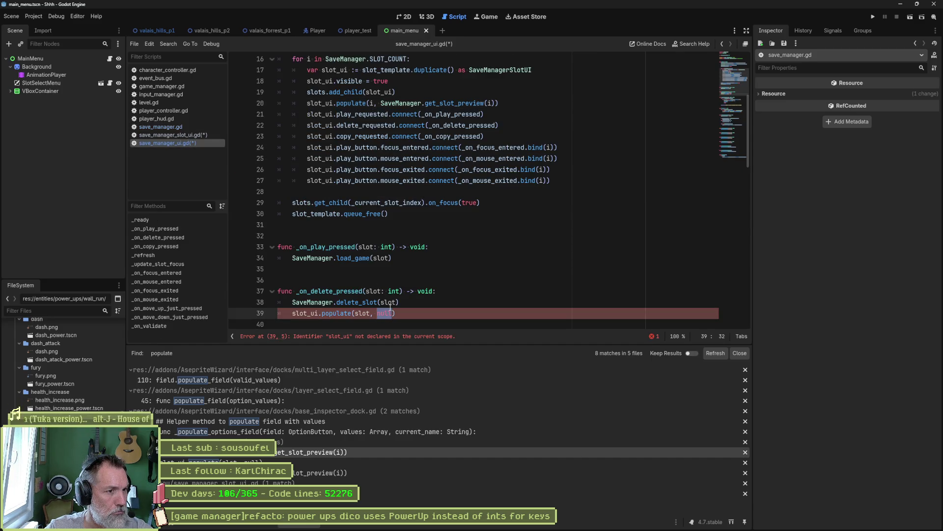
left_click(293, 313)
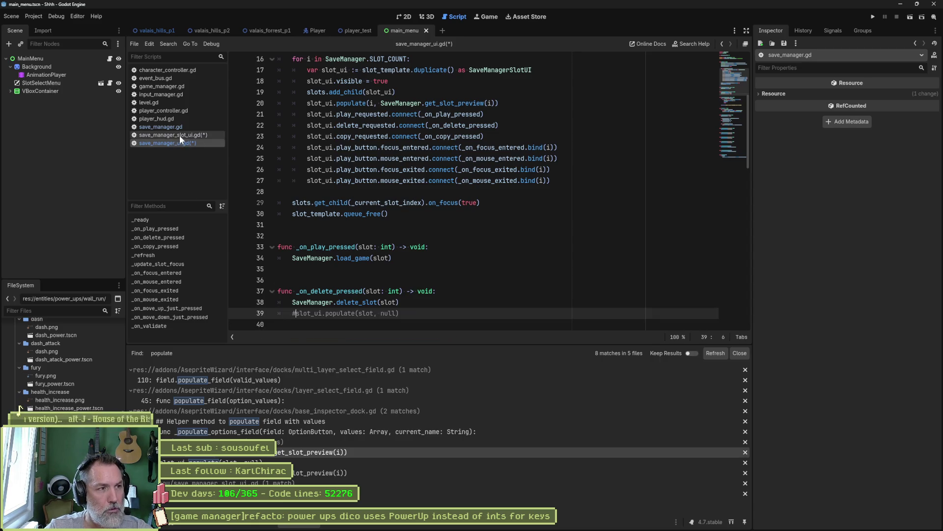
Pass null as populate's second argument in _on_delete and run the game.
left_click(178, 135)
left_click(315, 337)
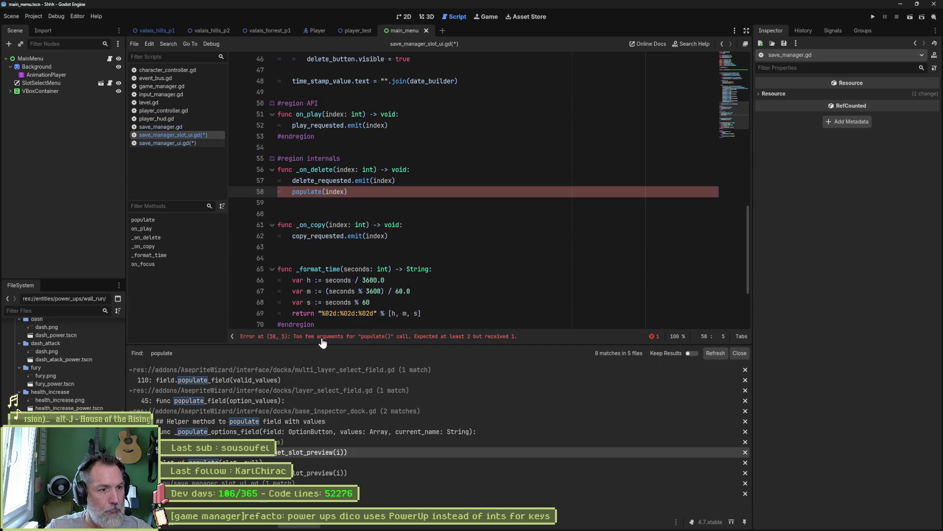
left_click(348, 192)
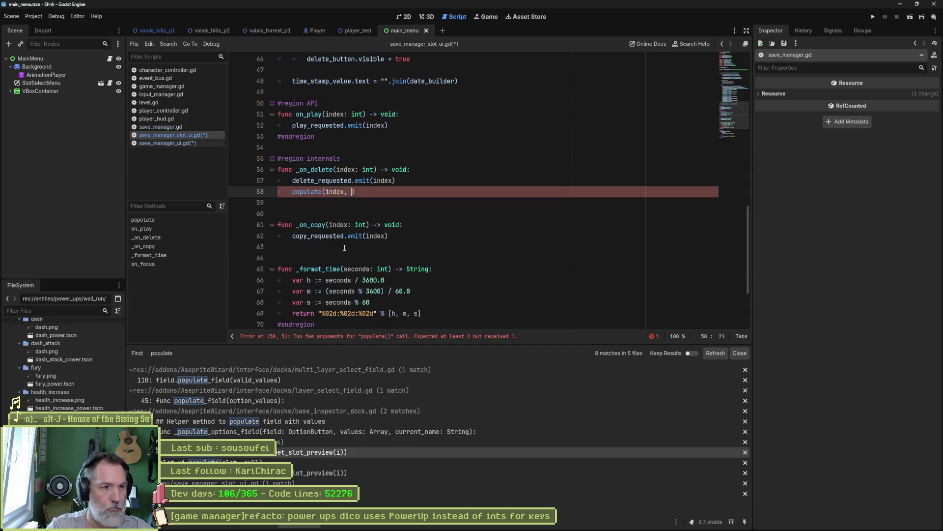
type("null")
key("F5")
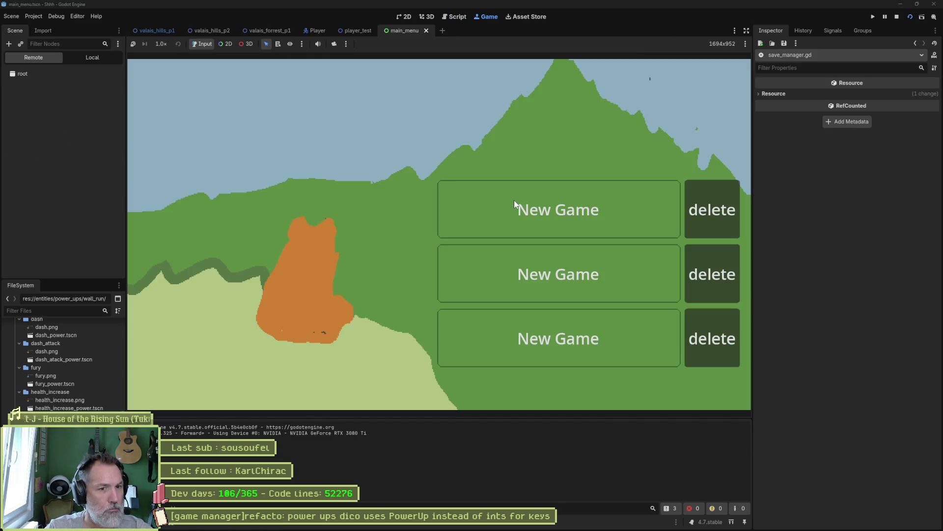
Create a Valais Hills Part 1 save in slot one, then delete it in-game so it shows New Game.
left_click(508, 200)
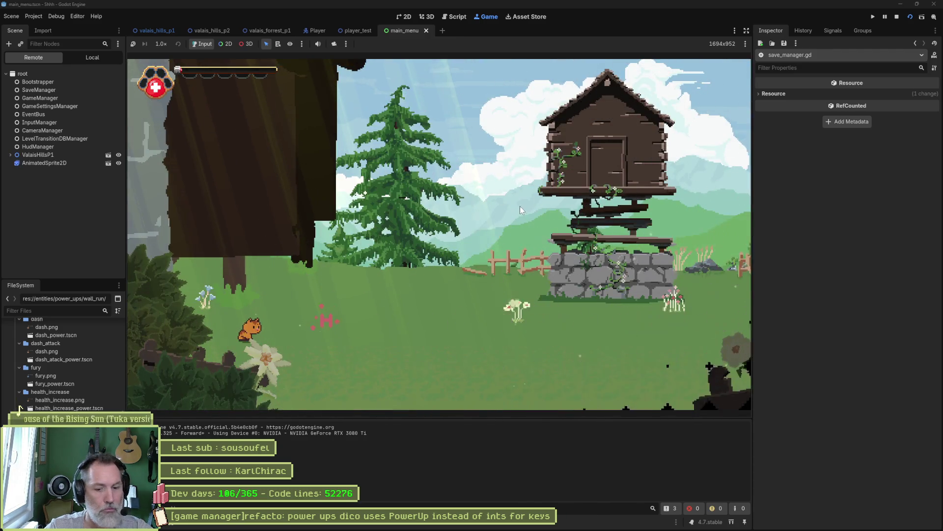
key("F8")
key("F5")
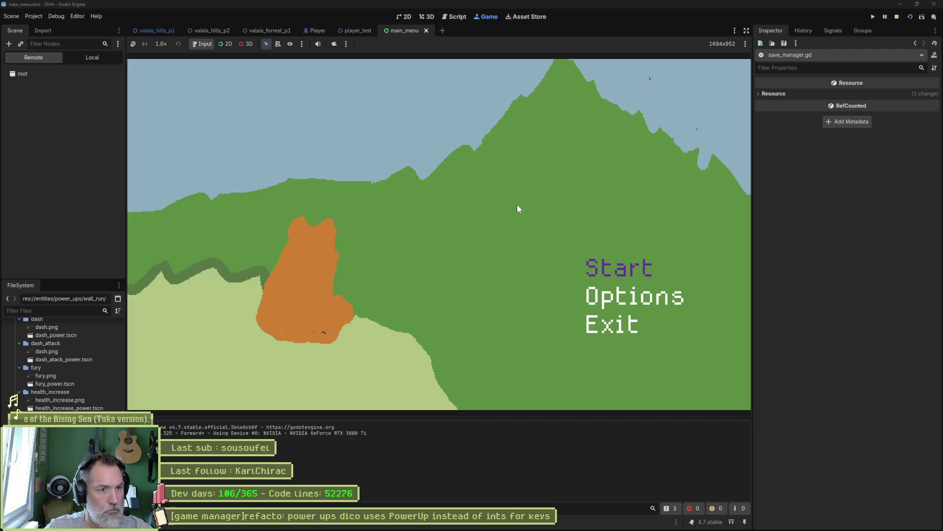
key("Return")
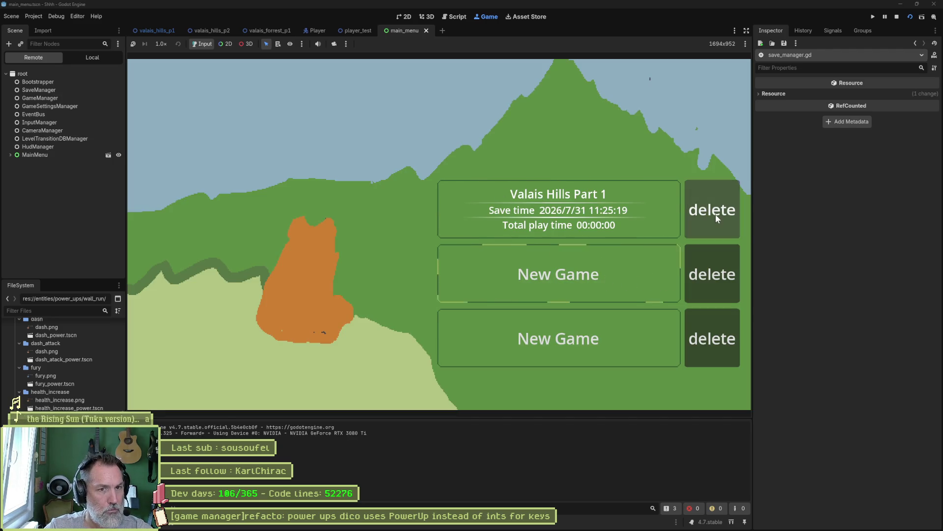
left_click(716, 213)
left_click(586, 217)
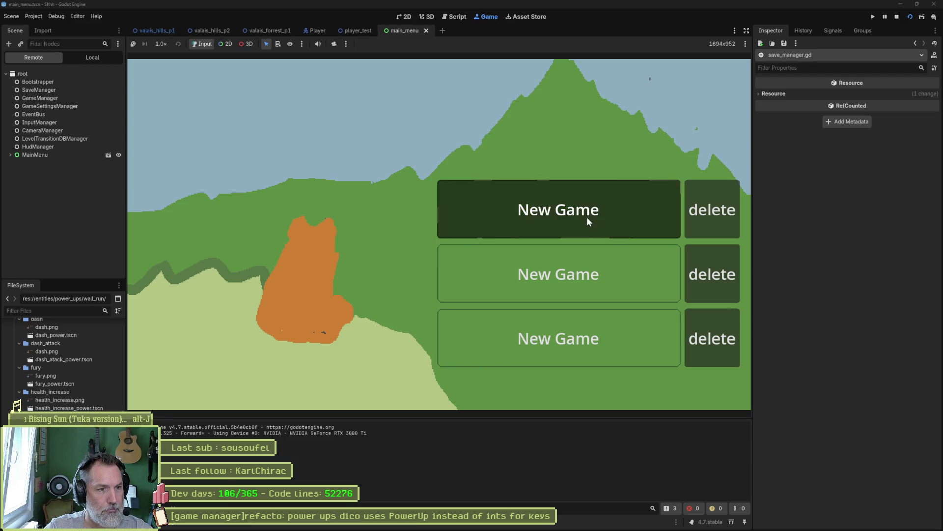
key("F8")
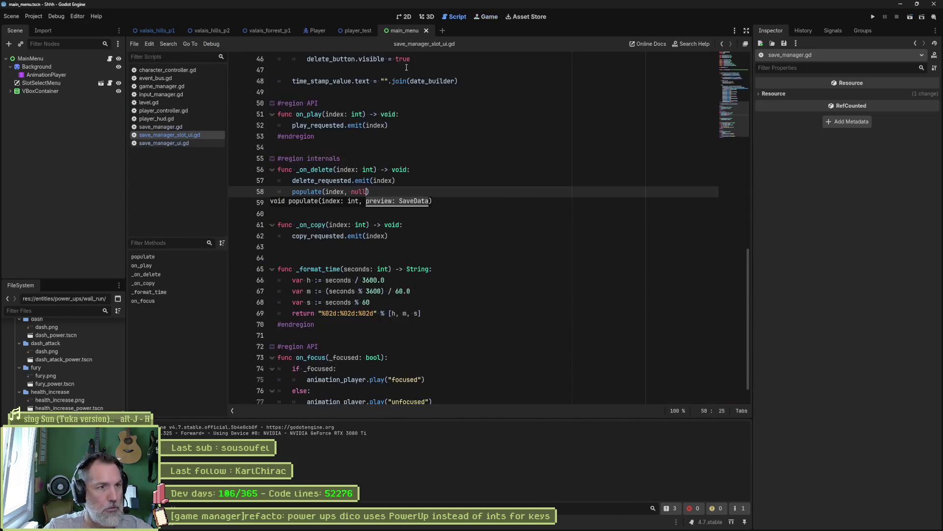
Close the populate(index, null) call and delete the commented-out populate line in save_manager_ui.gd.
type(")")
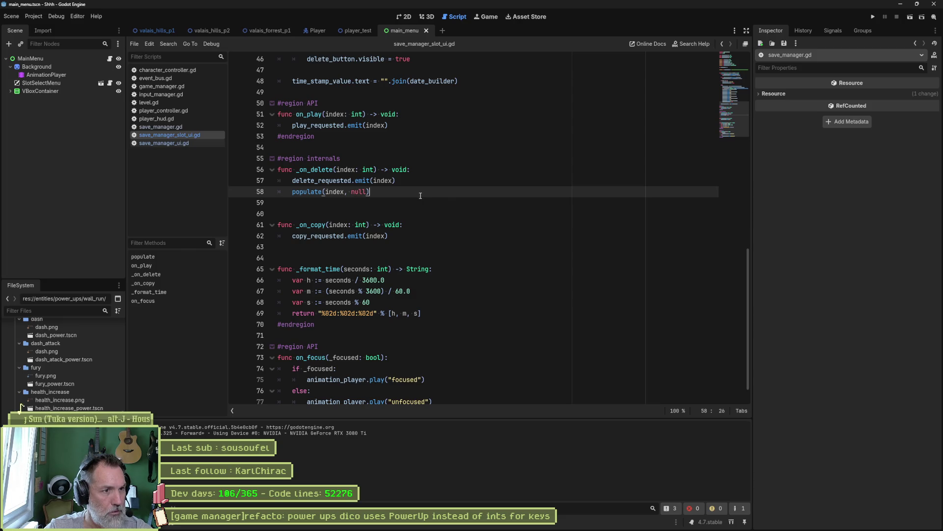
scroll(416, 231, "down", 1)
scroll(416, 235, "up", 4)
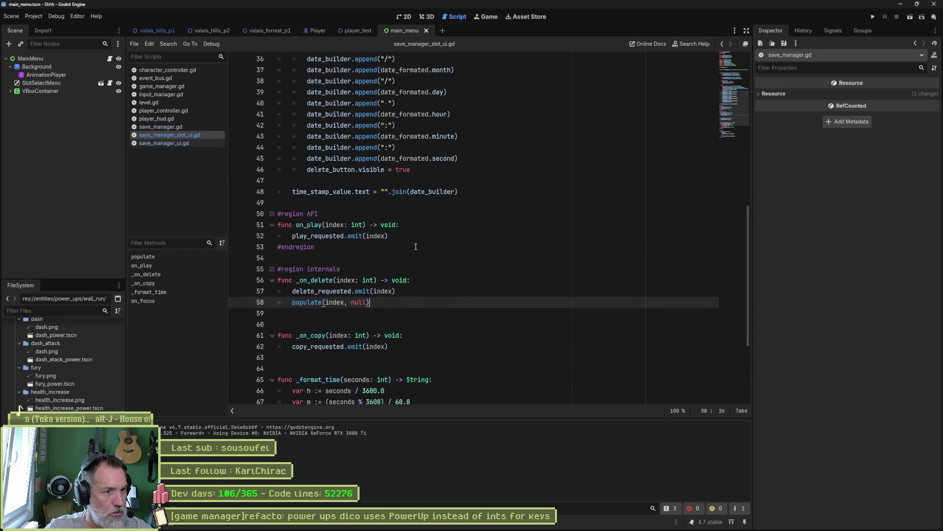
double_click(355, 302)
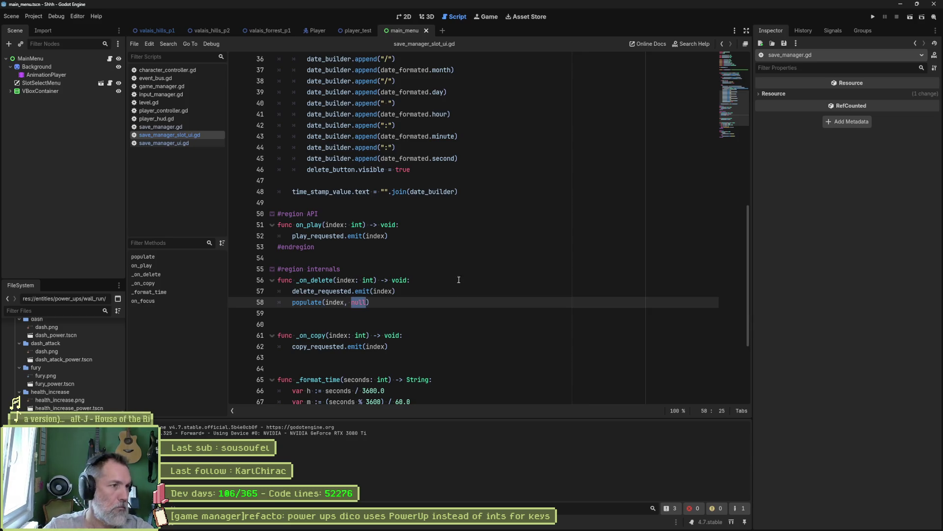
left_click(173, 143)
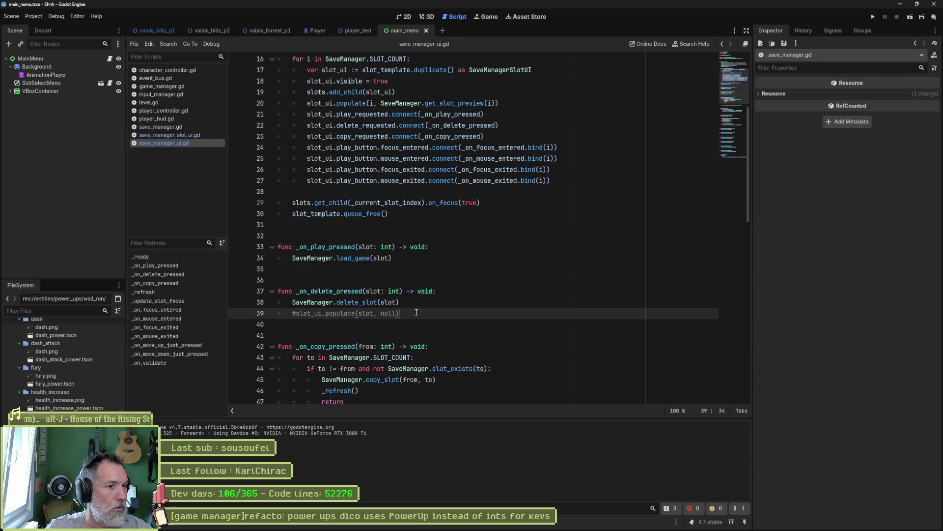
key("ctrl+shift+k")
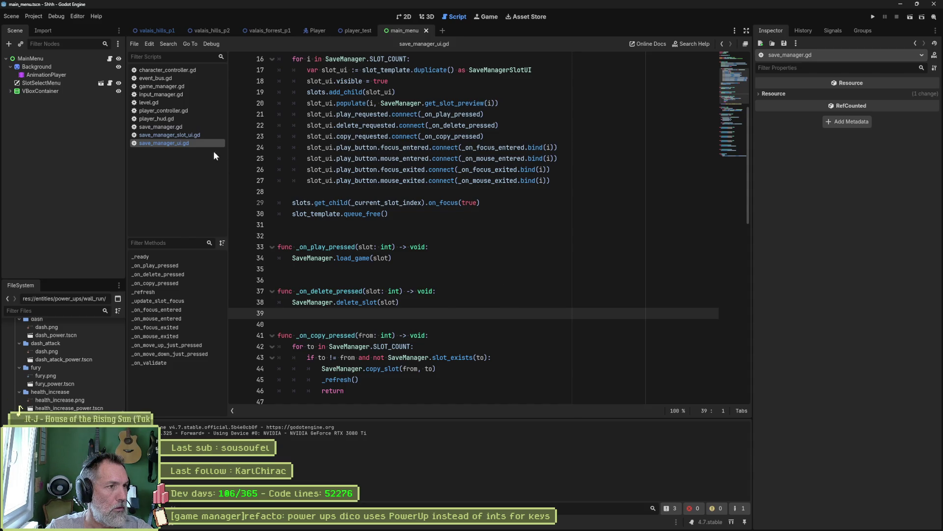
Open save_manager.gd and run the project.
left_click(185, 135)
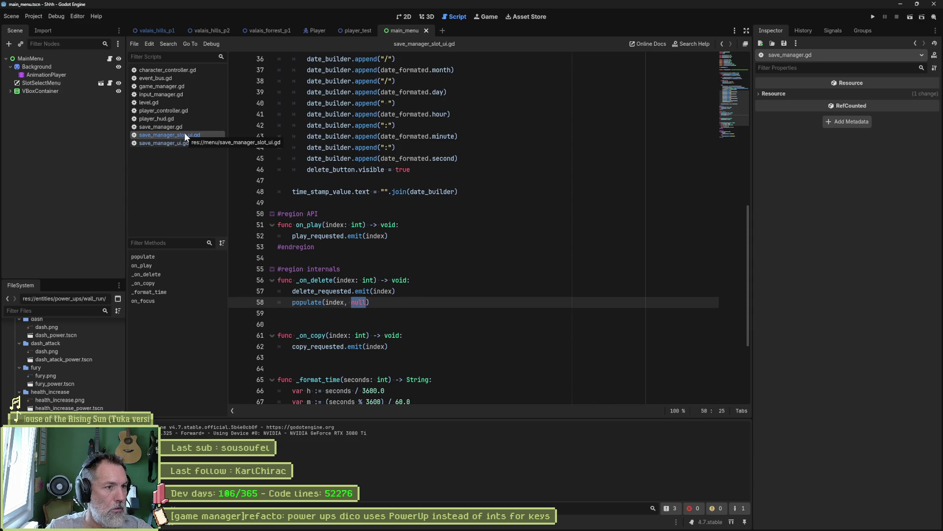
left_click(183, 128)
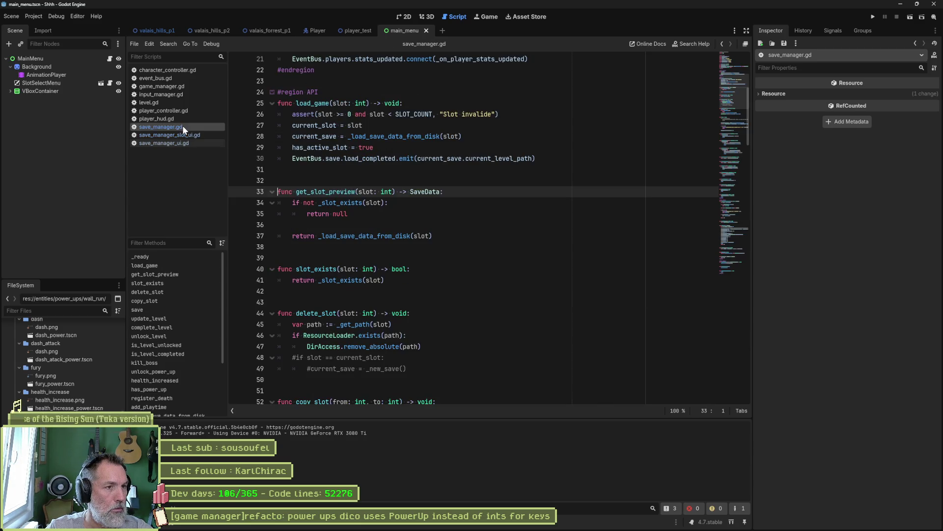
key("F5")
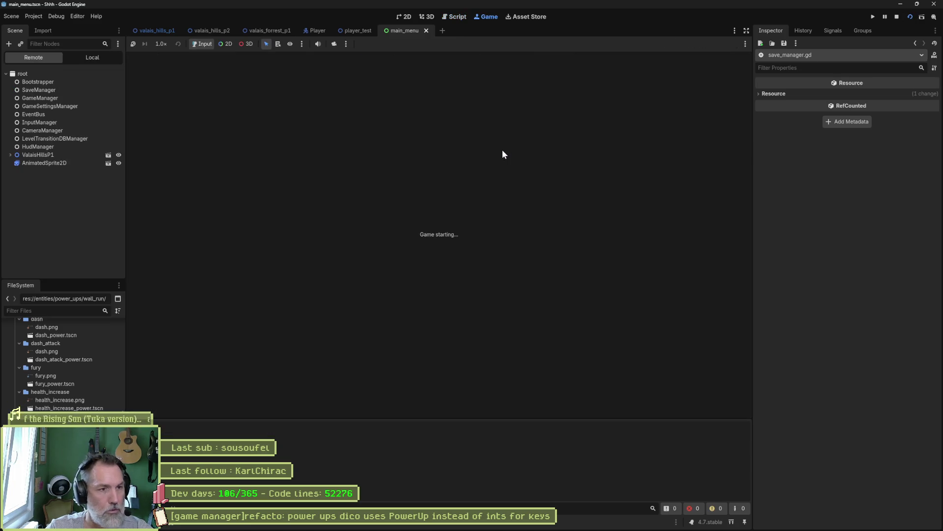
Load the Valais Hills Part 1 save, run right, and open the stats_updated error at line 163.
key("Return")
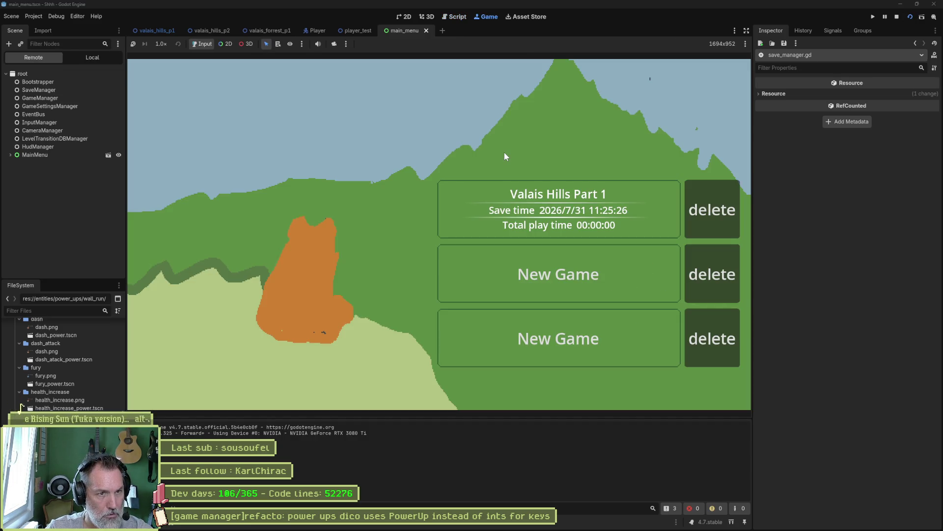
left_click(589, 196)
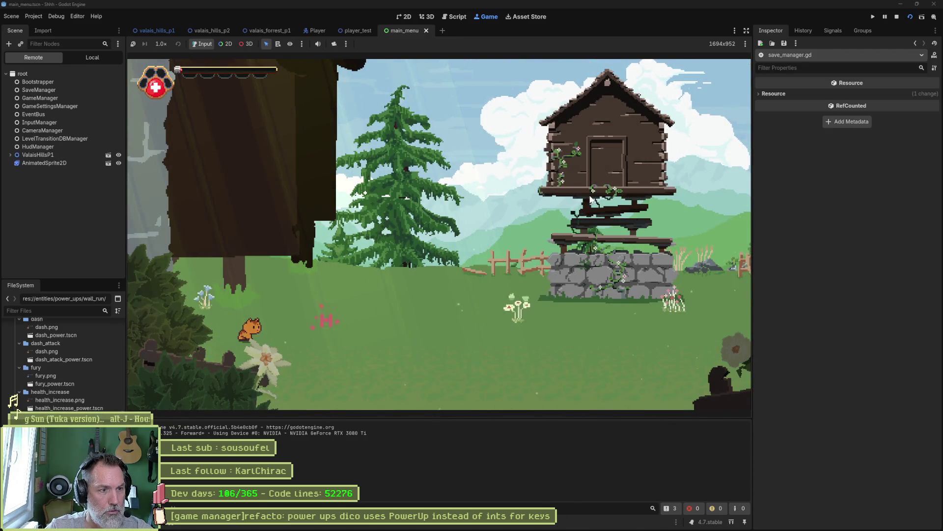
key("Right")
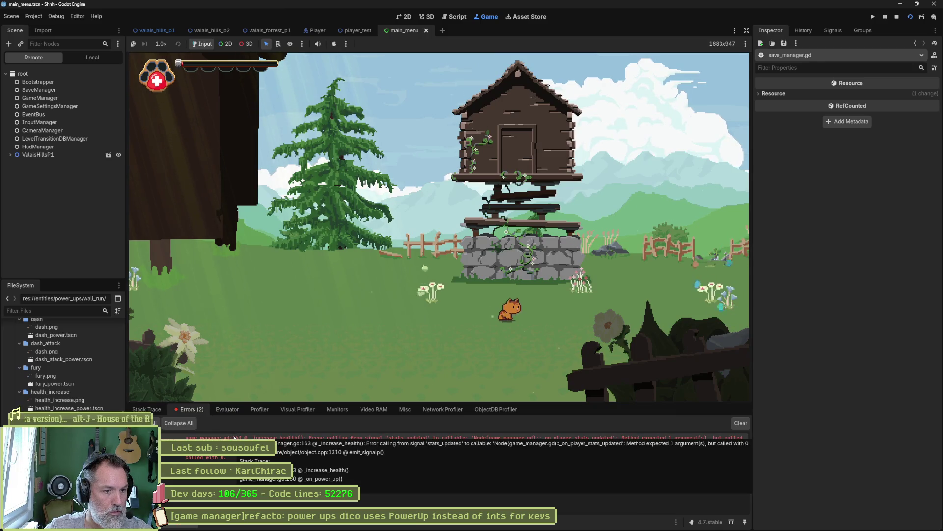
double_click(234, 437)
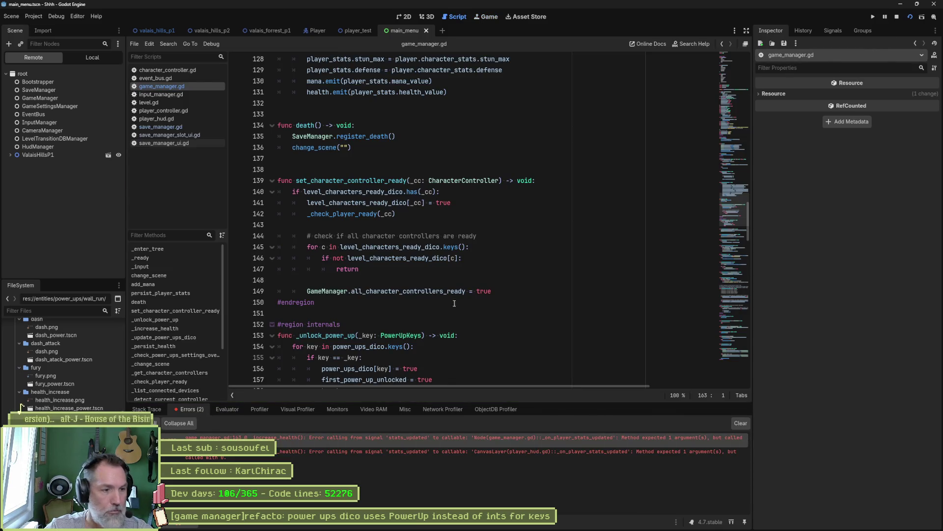
Stop the game and find every stats_updated.emit() call in the project.
double_click(295, 439)
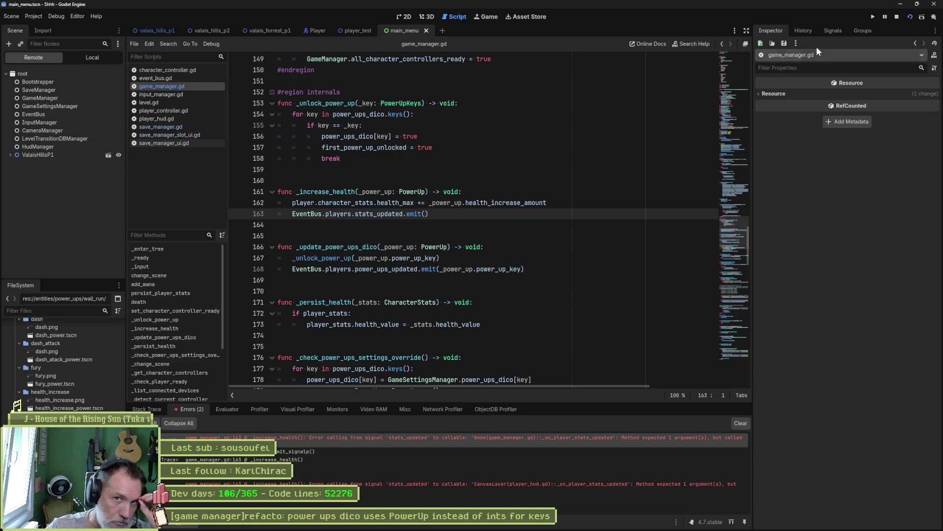
left_click(897, 17)
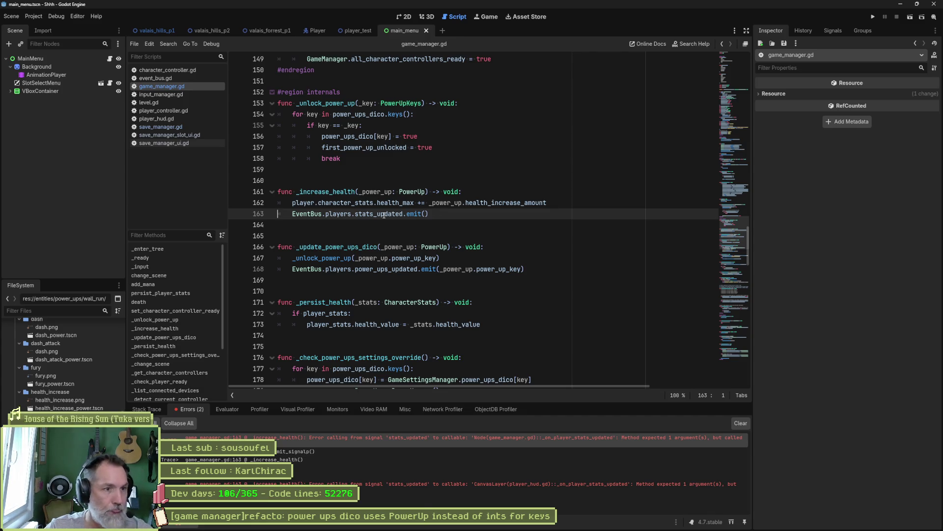
left_click_drag(355, 214, 429, 214)
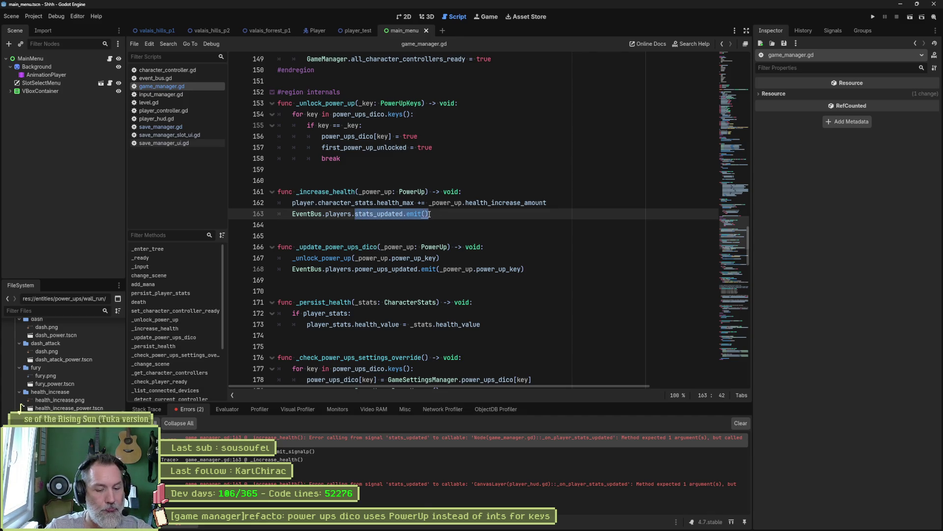
key("ctrl+shift+r")
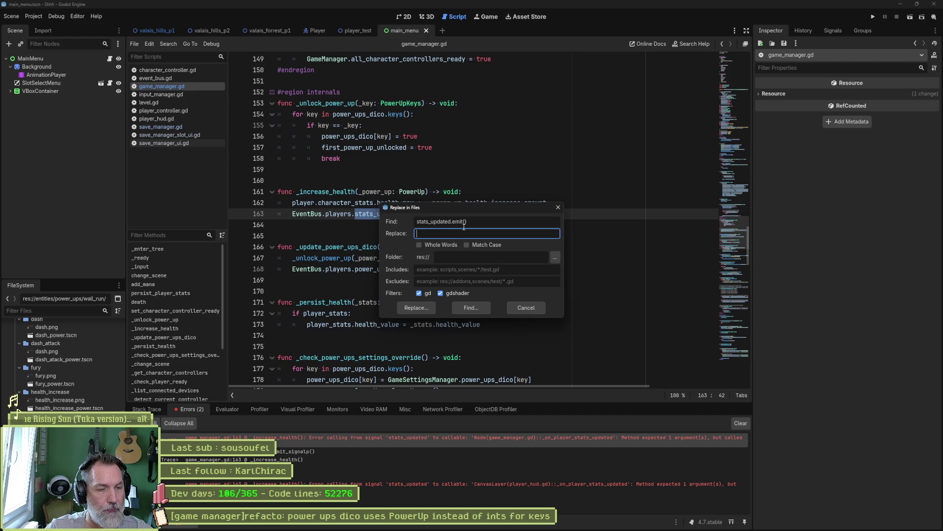
left_click(526, 308)
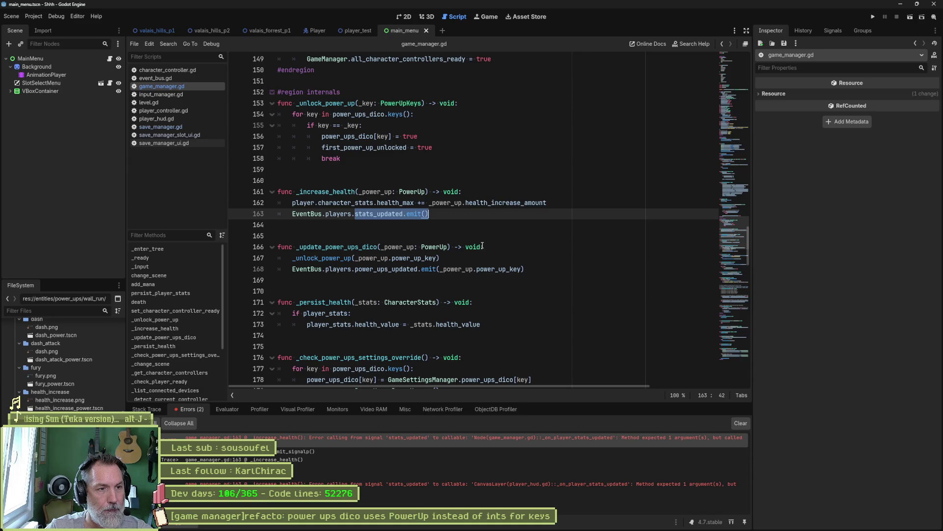
key("ctrl+shift+f")
left_click(465, 303)
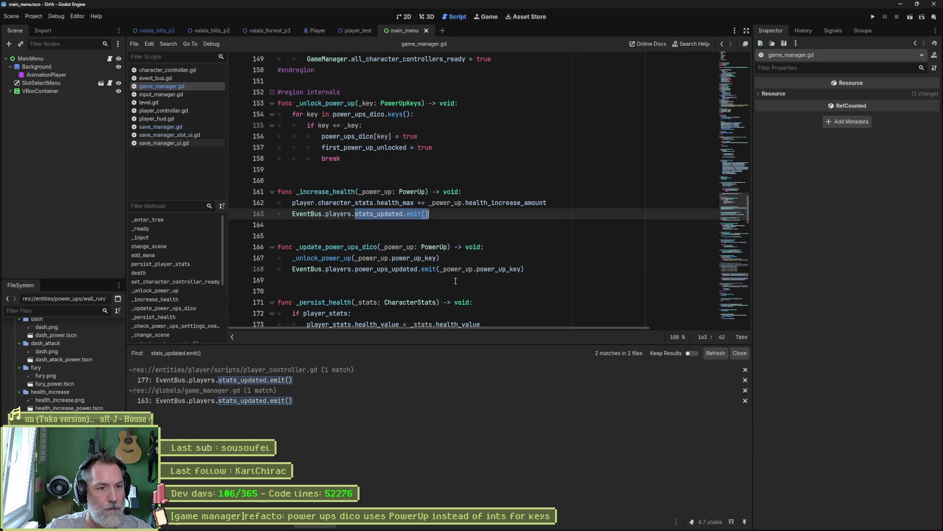
Pass player.character_stats to stats_updated.emit() on line 163 of game_manager.gd.
key("Right")
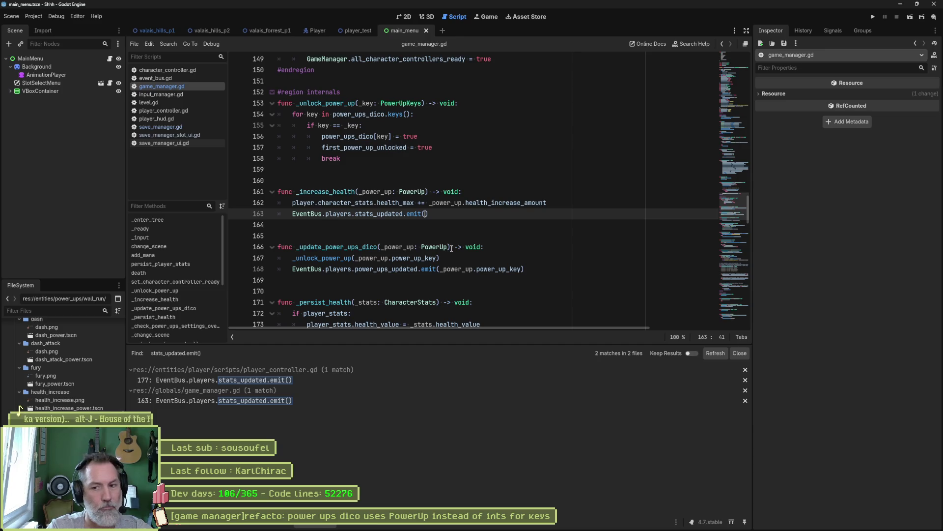
key("Left")
type("Pla")
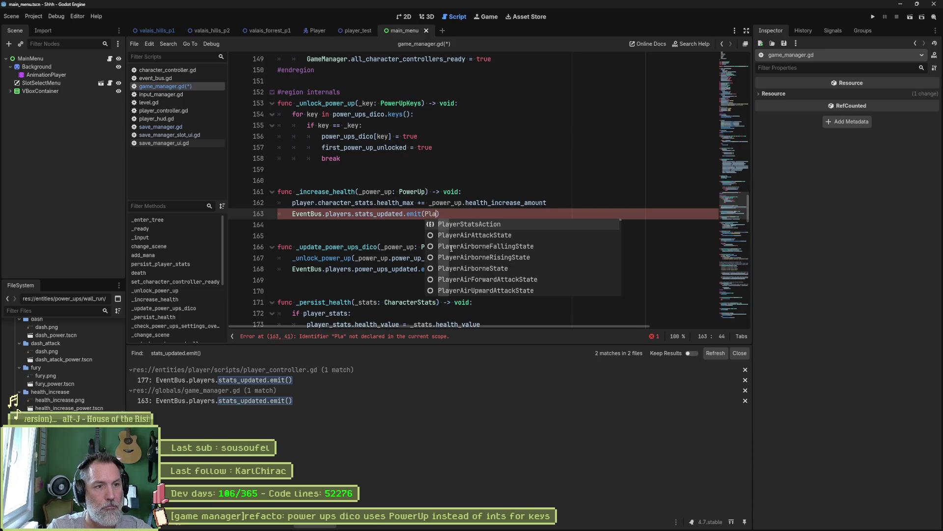
key("BackSpace")
key("BackSpace")
key("BackSpace")
type("yer.stats")
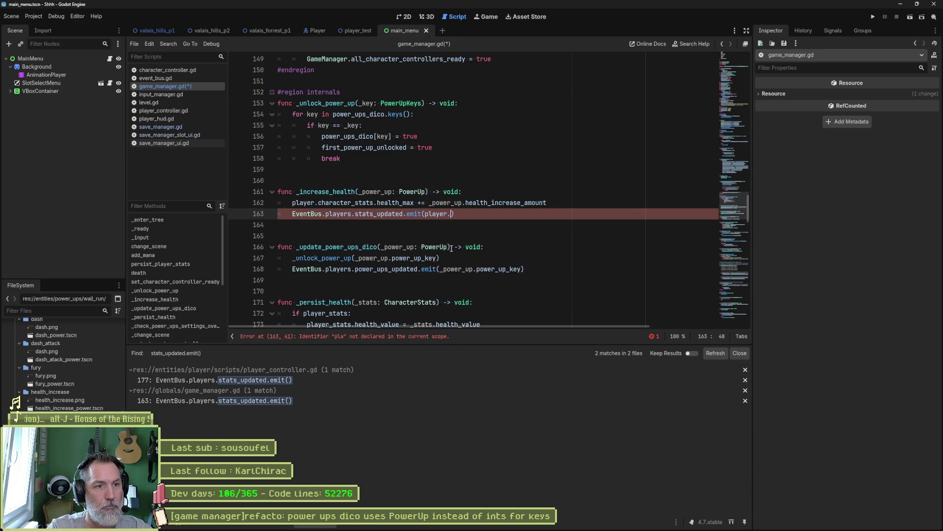
key("Down")
key("Return")
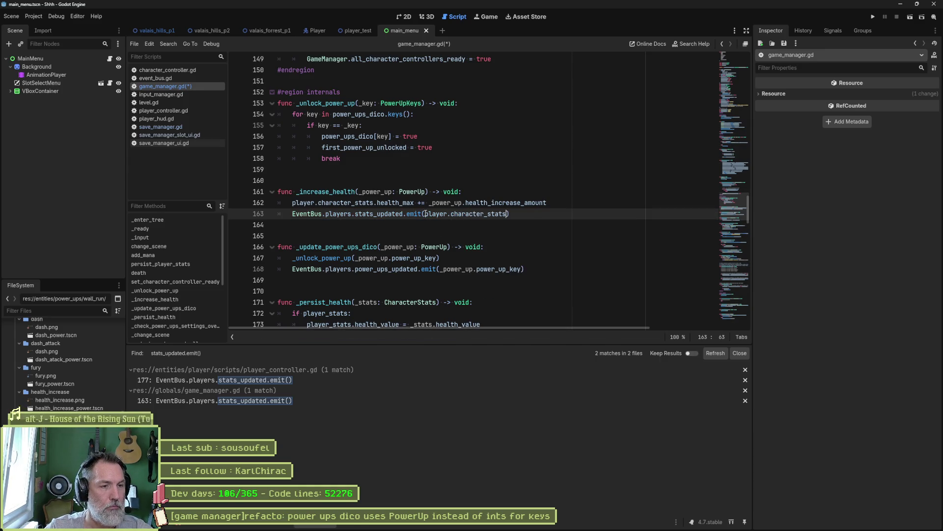
Pass character_stats to the stats_updated emit on line 177 of player_controller.gd, then rerun.
left_click(275, 399)
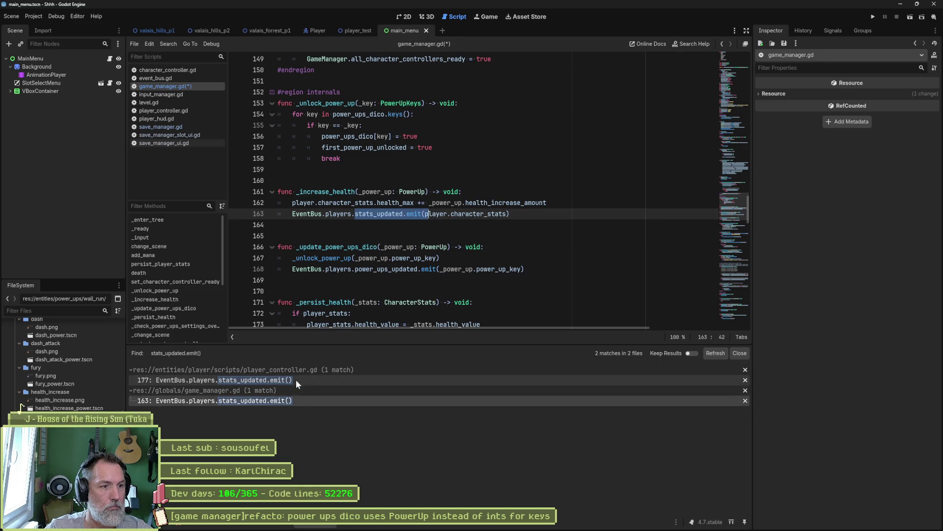
left_click(296, 380)
scroll(474, 270, "down", 2)
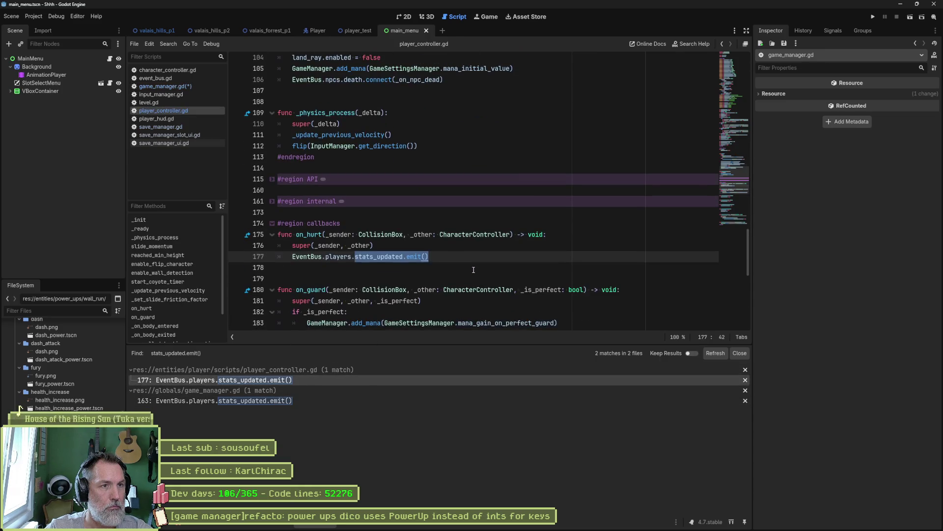
left_click(428, 256)
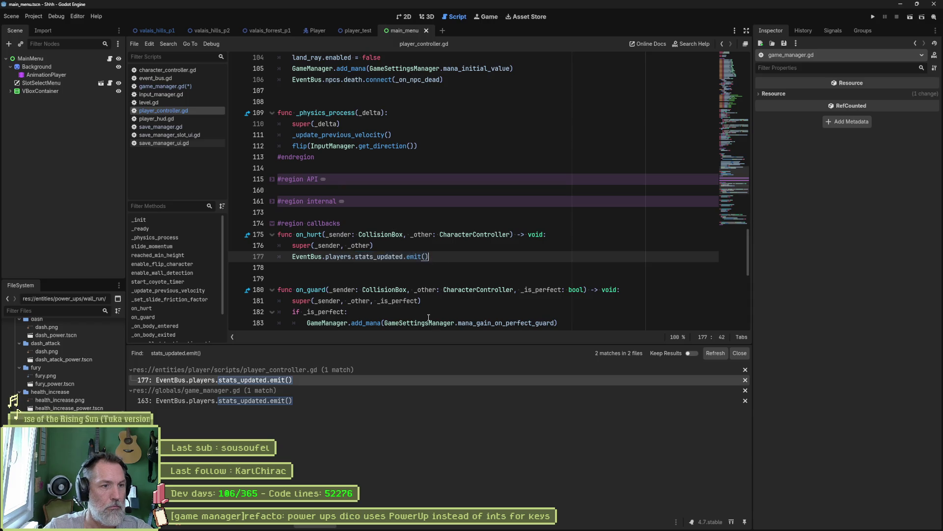
type("cha")
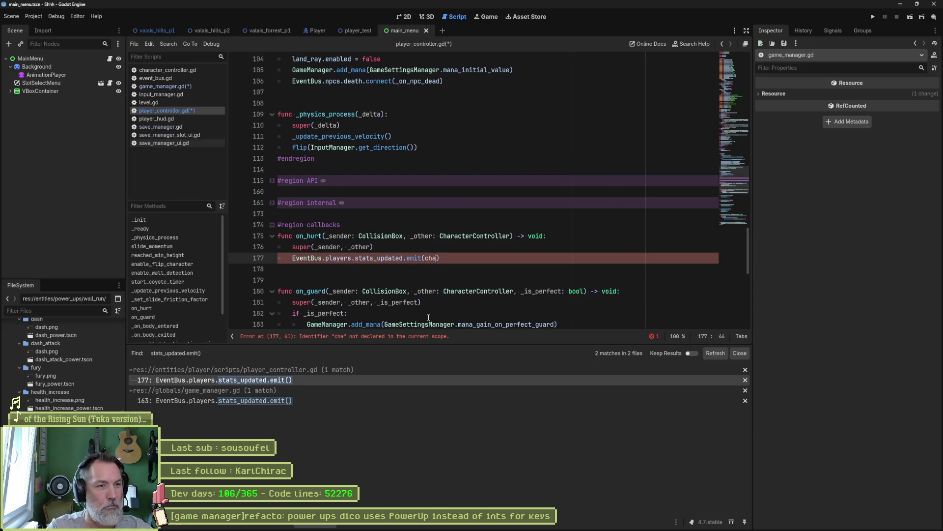
key("Down")
key("Return")
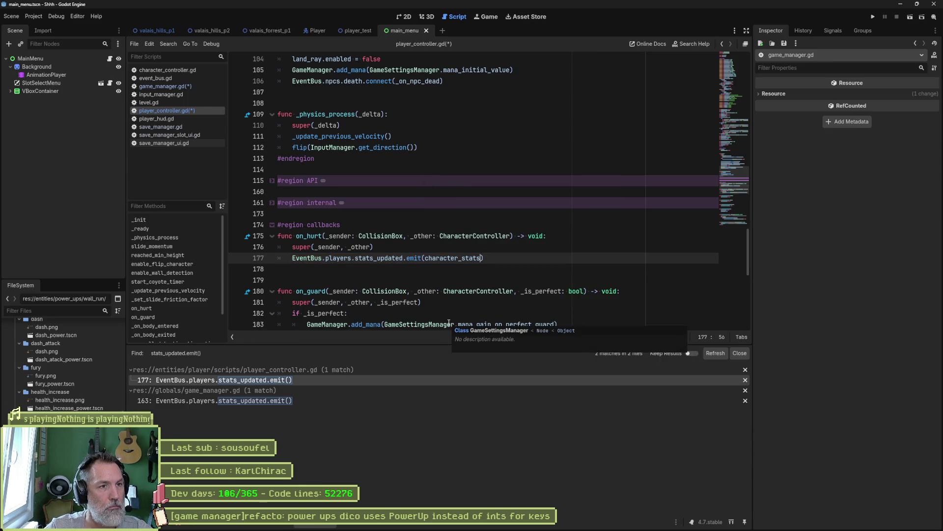
key("F5")
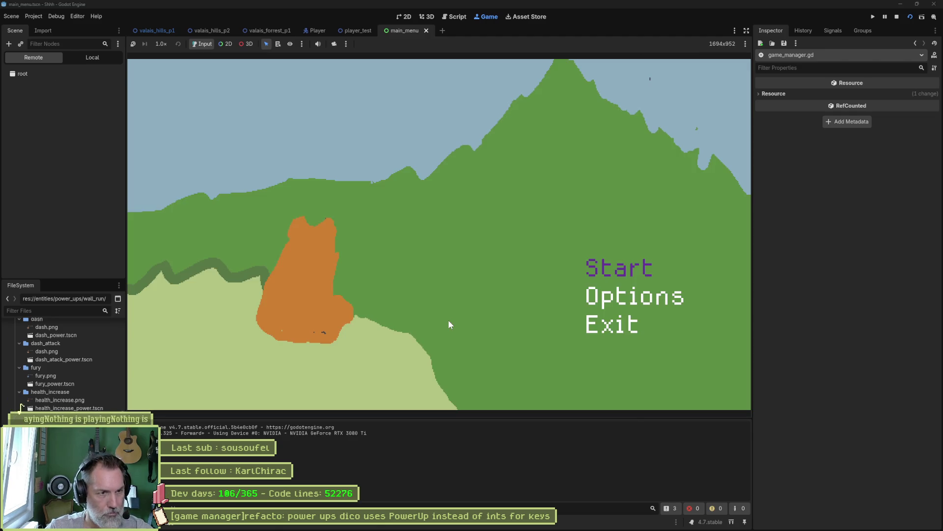
Load the Valais Hills Part 1 save again and open the remaining error in game_manager.gd.
key("Return")
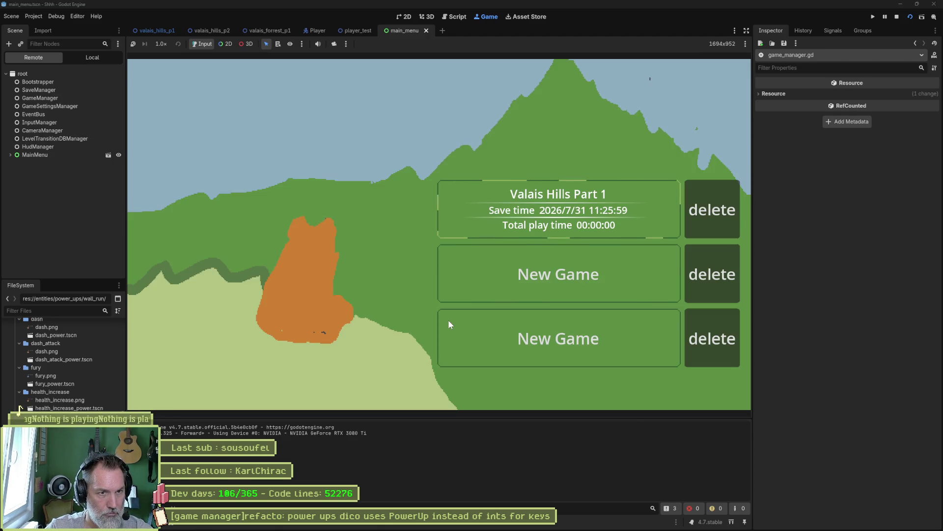
key("Return")
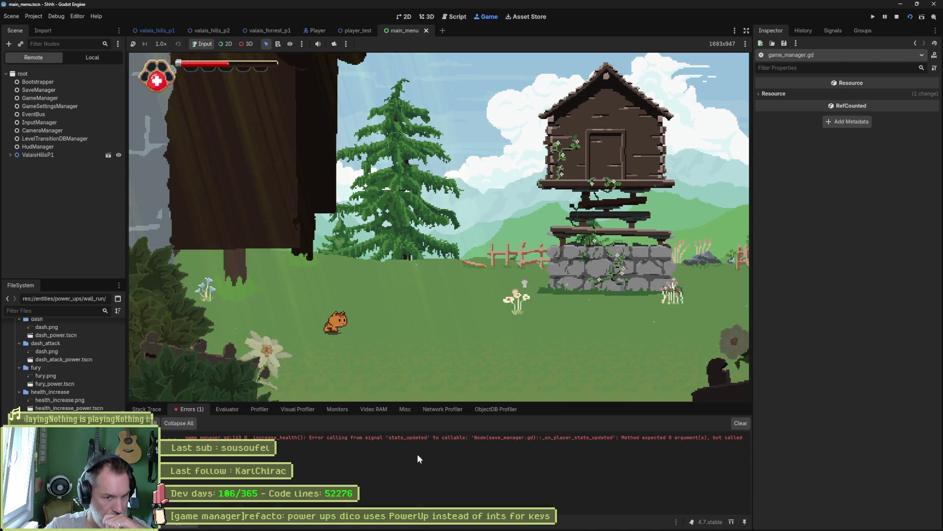
left_click(396, 435)
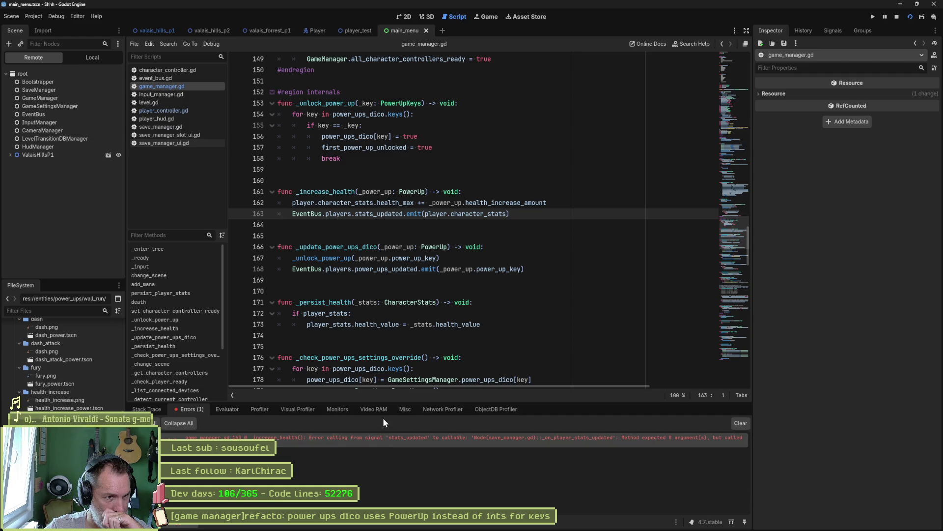
Stop the game and inspect the stats_updated signal declaration in the PlayerEvents event bus.
left_click(897, 17)
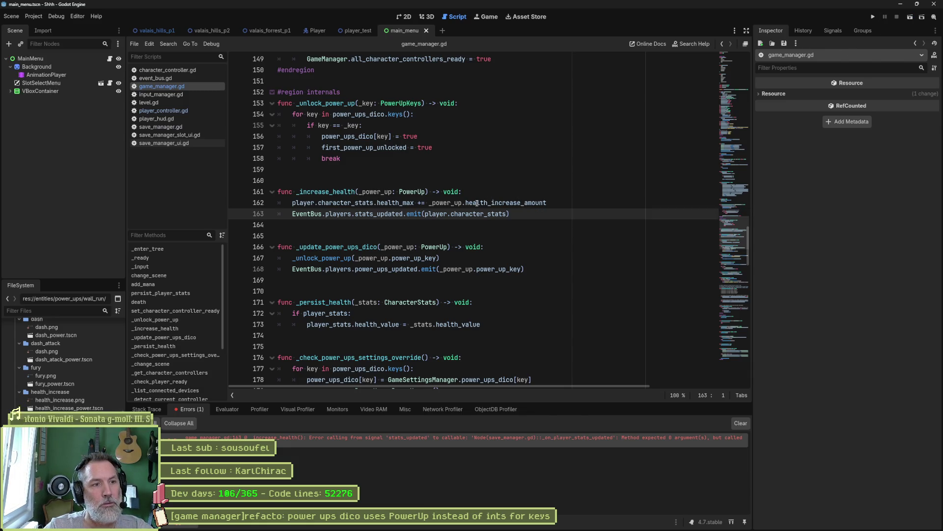
left_click(347, 214, "ctrl")
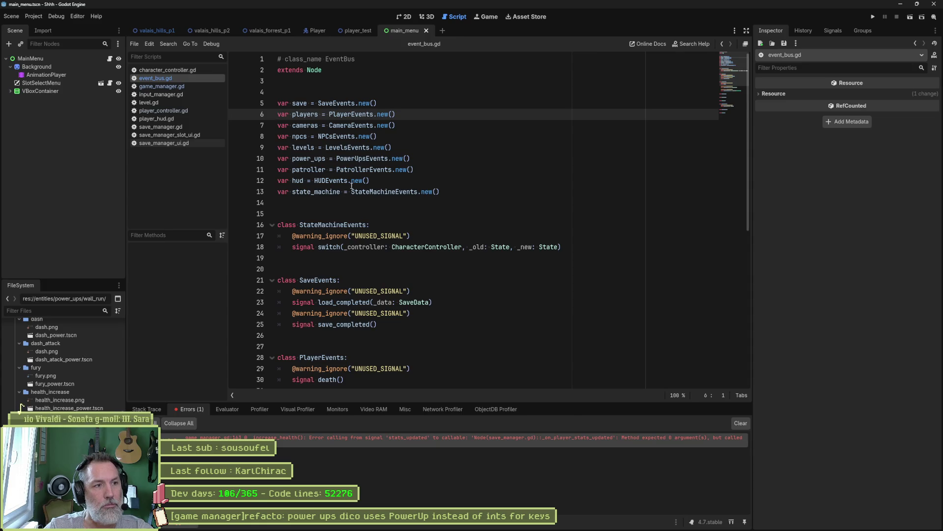
left_click(356, 121, "ctrl")
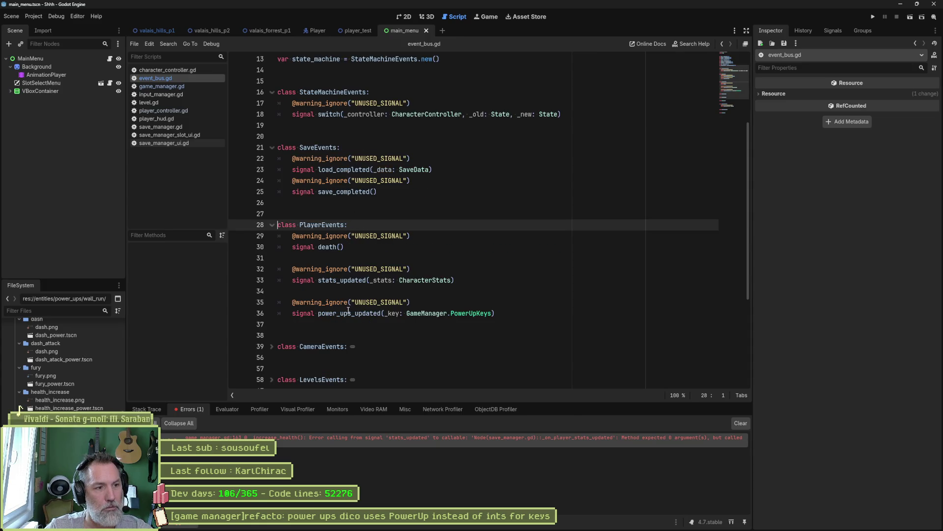
left_click_drag(454, 280, 308, 279)
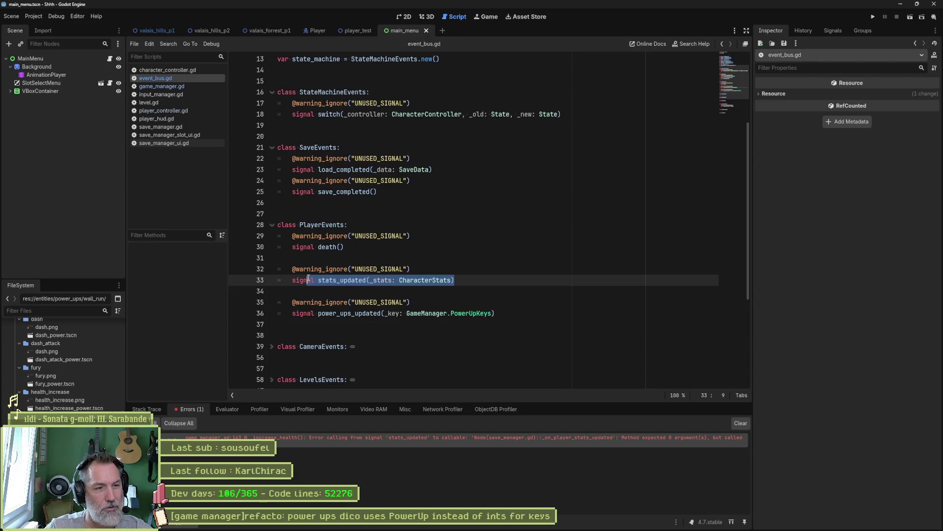
left_click(376, 435)
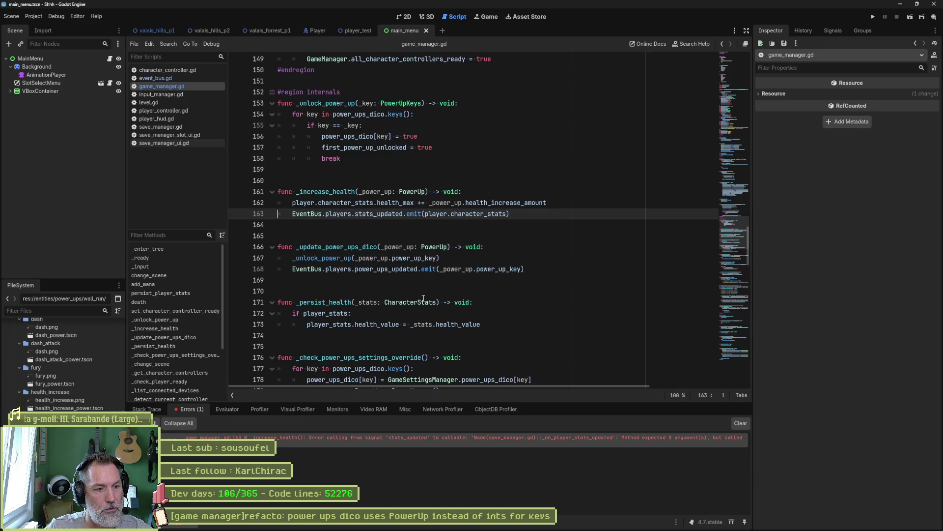
Add a _stats: CharacterStats parameter to _on_player_stats_updated in save_manager.gd and run.
mouse_move(421, 441)
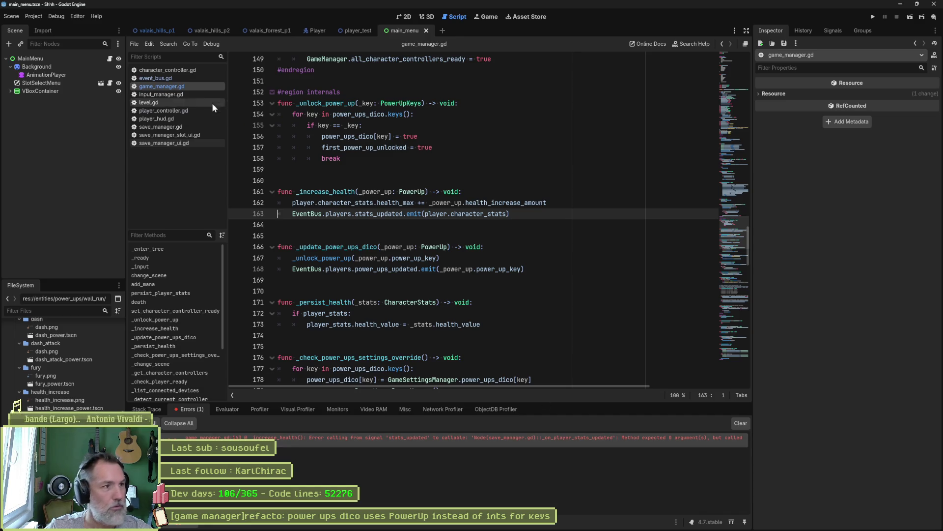
left_click(188, 126)
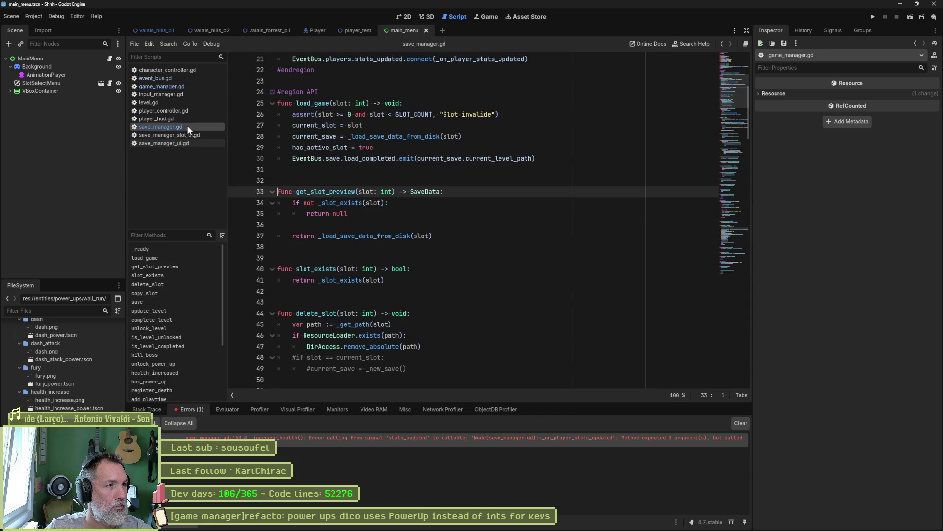
scroll(169, 385, "down", 5)
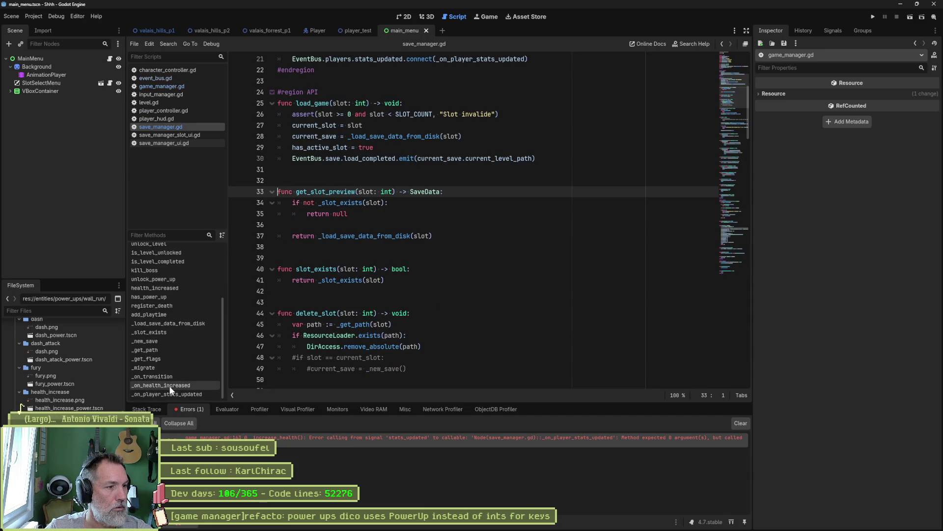
left_click(192, 394)
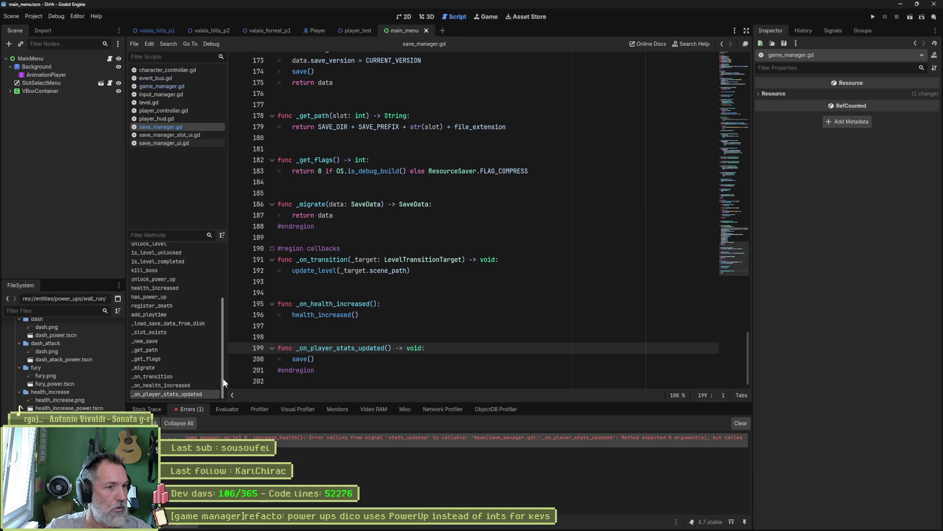
left_click(389, 348)
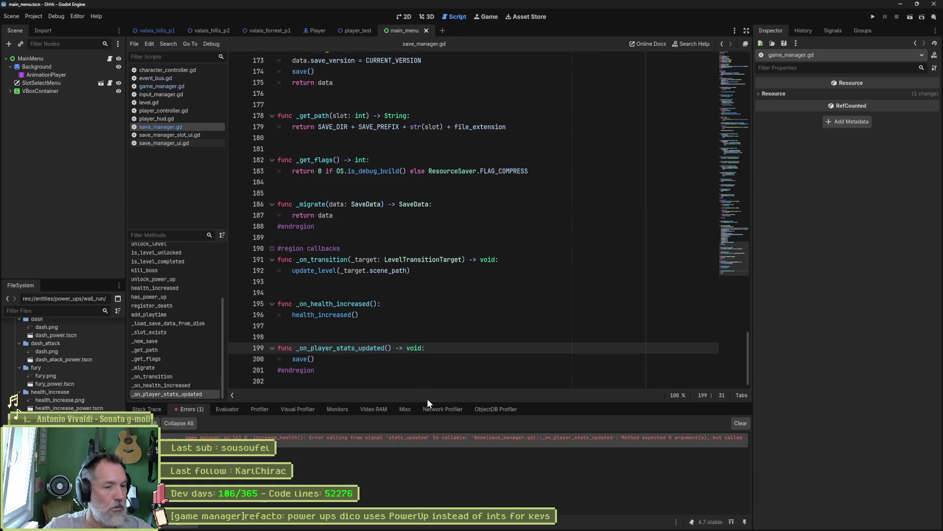
type("_stats:")
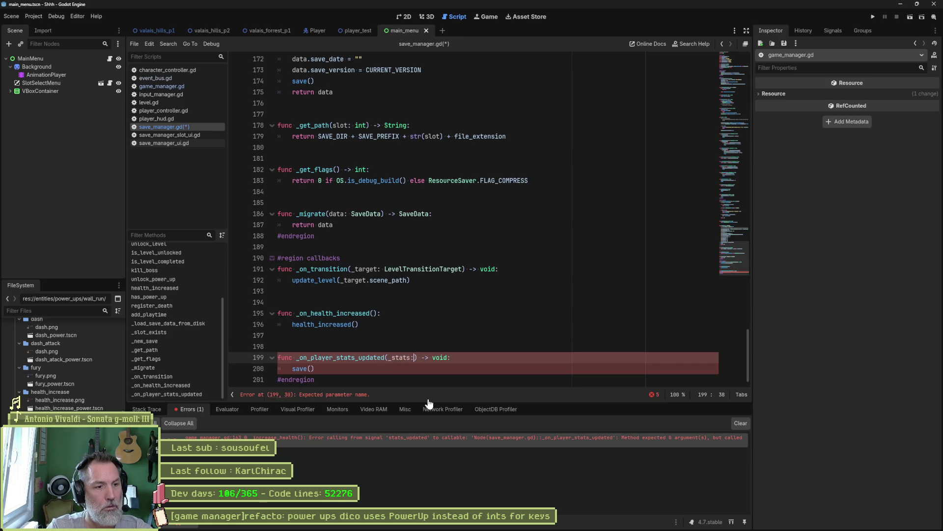
type(" Char")
key("Return")
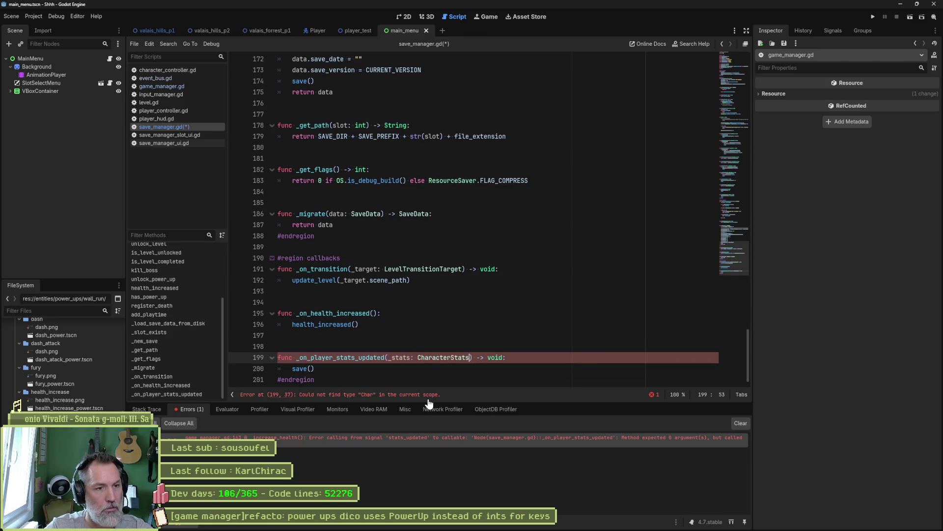
key("F5")
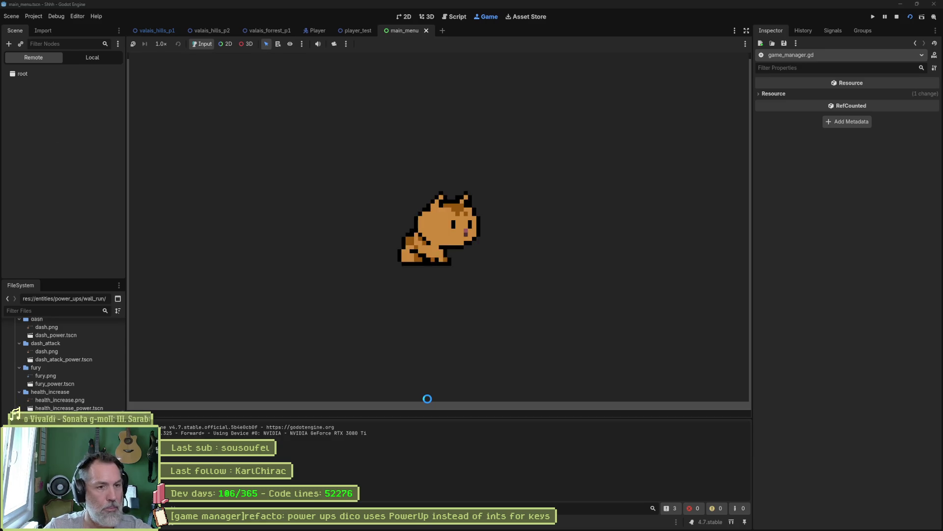
Enter the Valais Hills level from the save-slot menu, stop the game, and switch to VS Code.
key("Return")
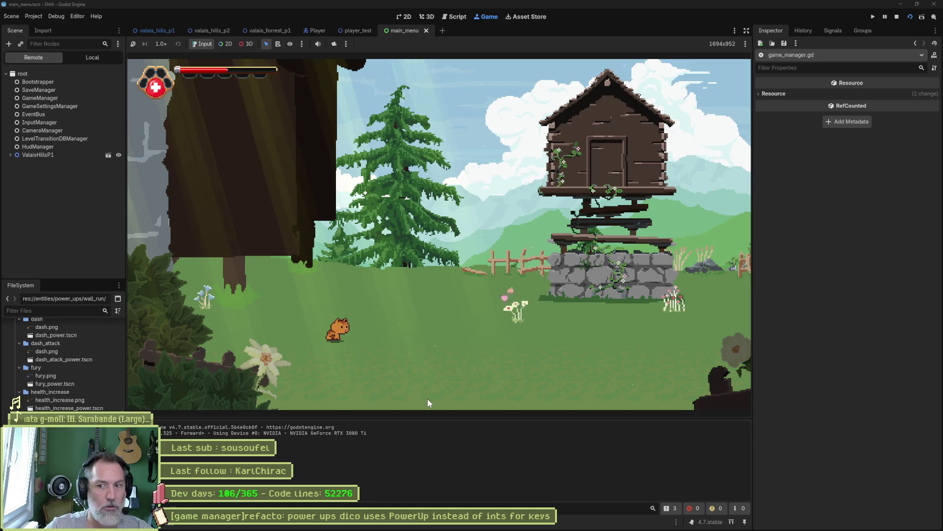
key("F8")
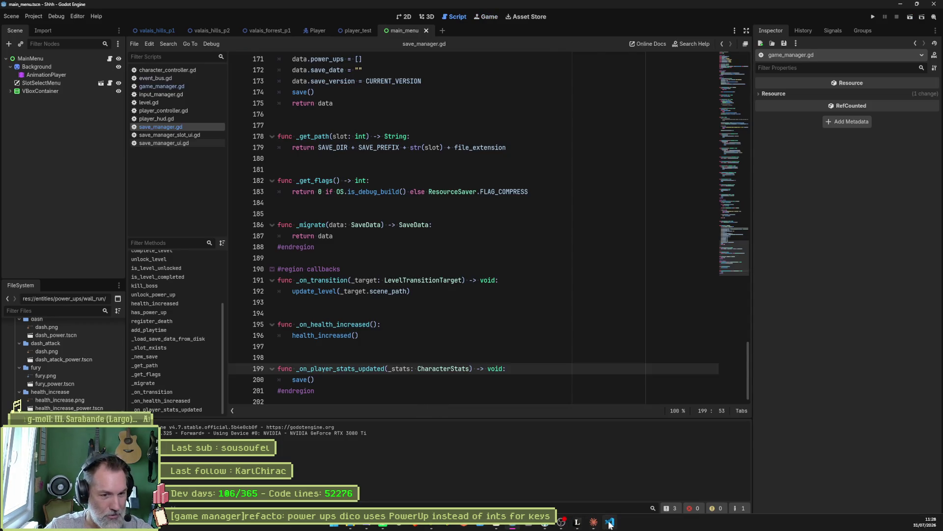
key("alt+Tab")
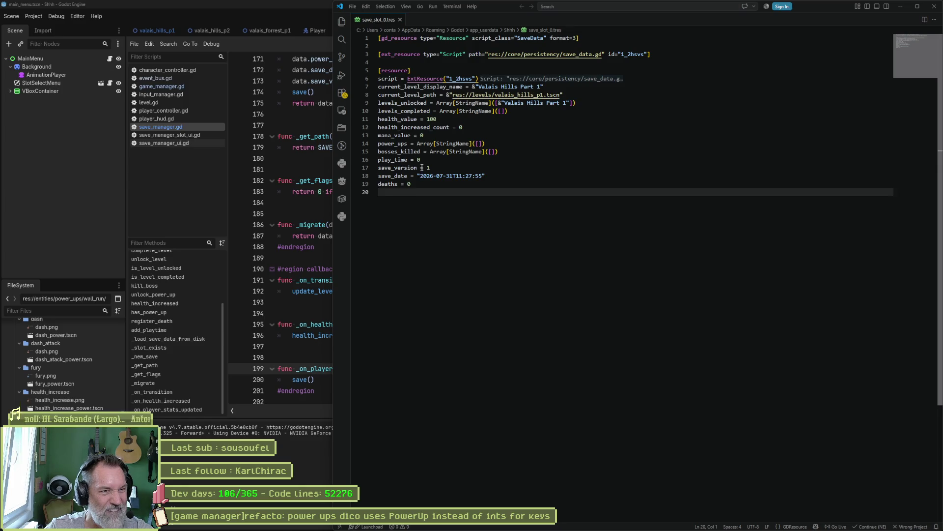
Confirm health_increased_count is still 0 in save_slot_0.tres, then return to Godot.
left_click_drag(463, 128, 456, 129)
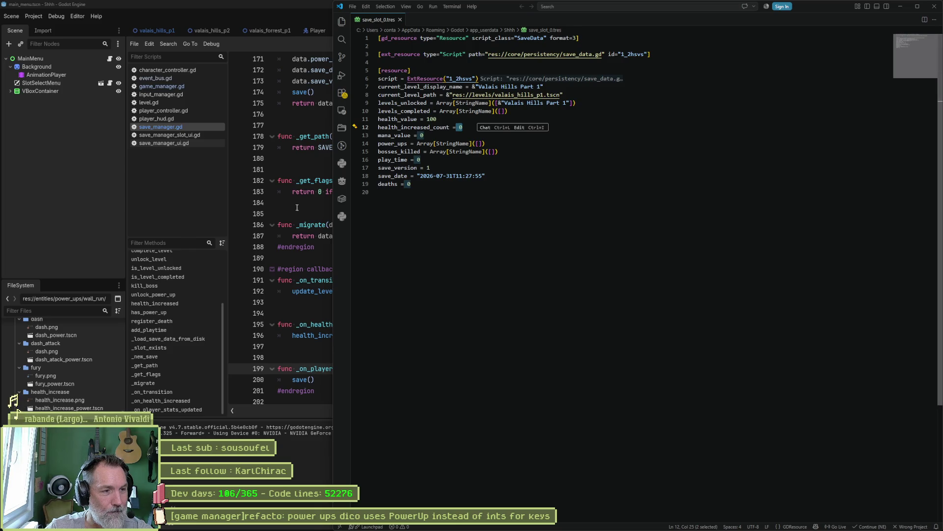
key("alt+Tab")
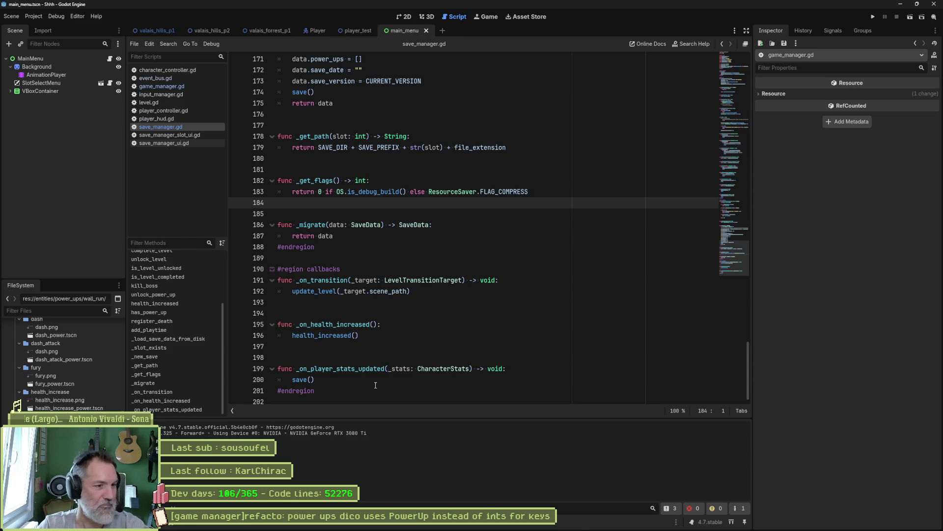
Look up the definition of save() from its call, then return to line 200.
double_click(358, 368)
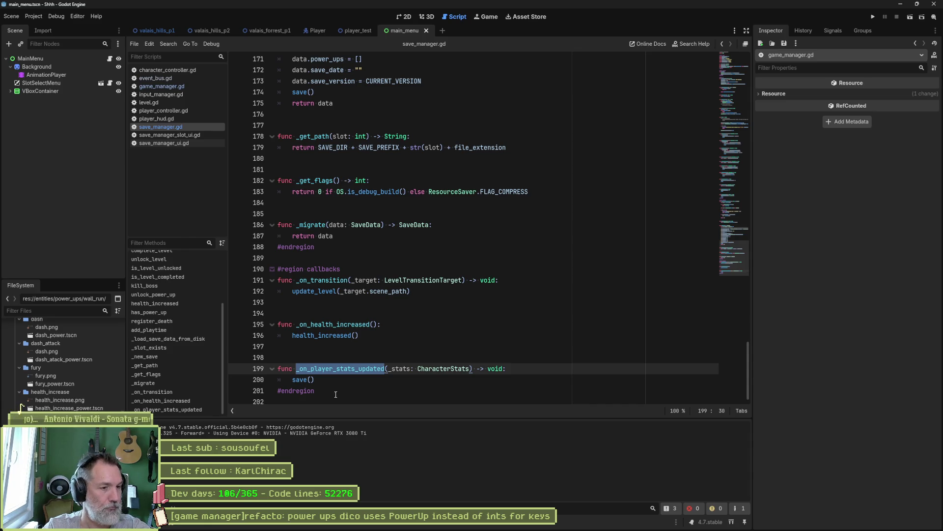
left_click(309, 380)
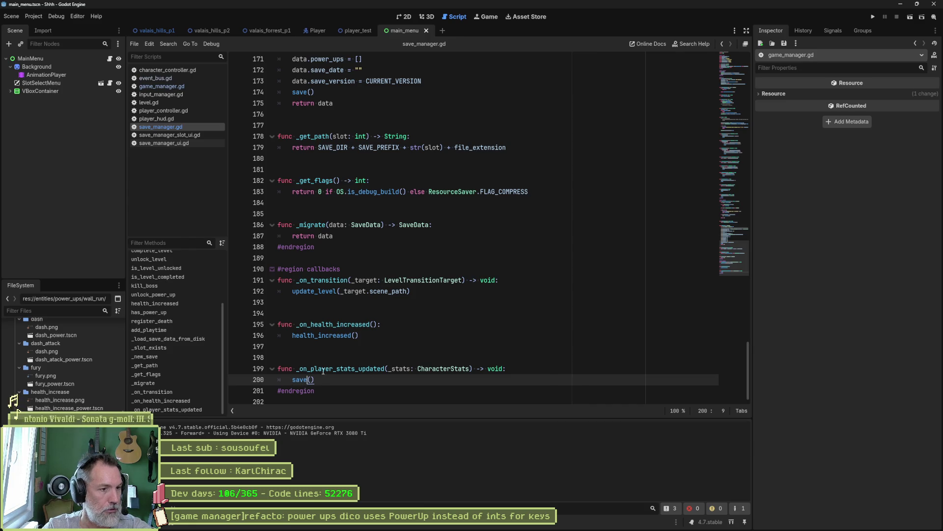
left_click(309, 376, "ctrl")
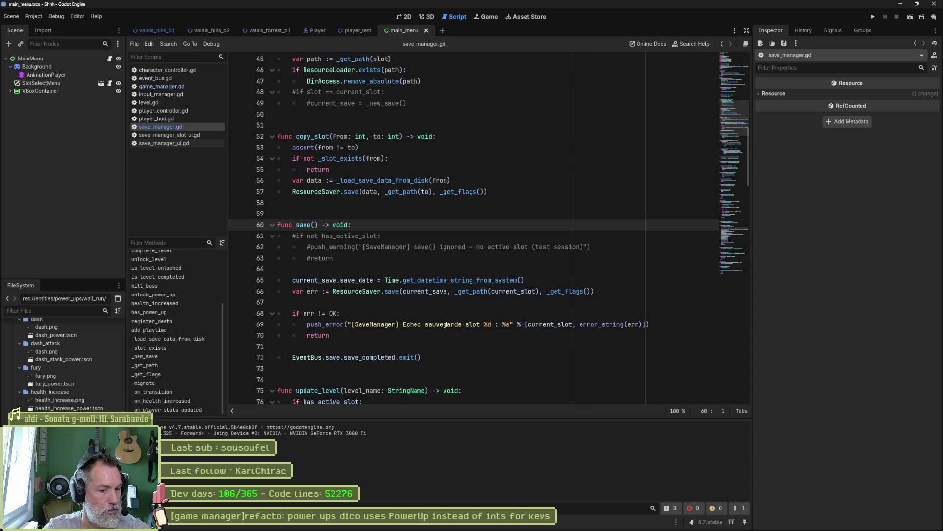
key("alt+Left")
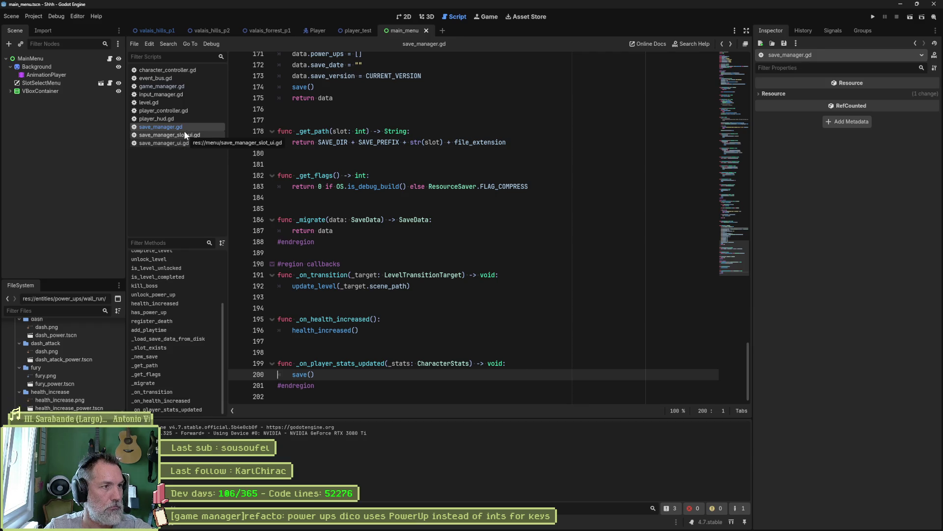
In game_manager.gd, select _increase_health and prepare a project-wide Find in Files search for it.
left_click(181, 86)
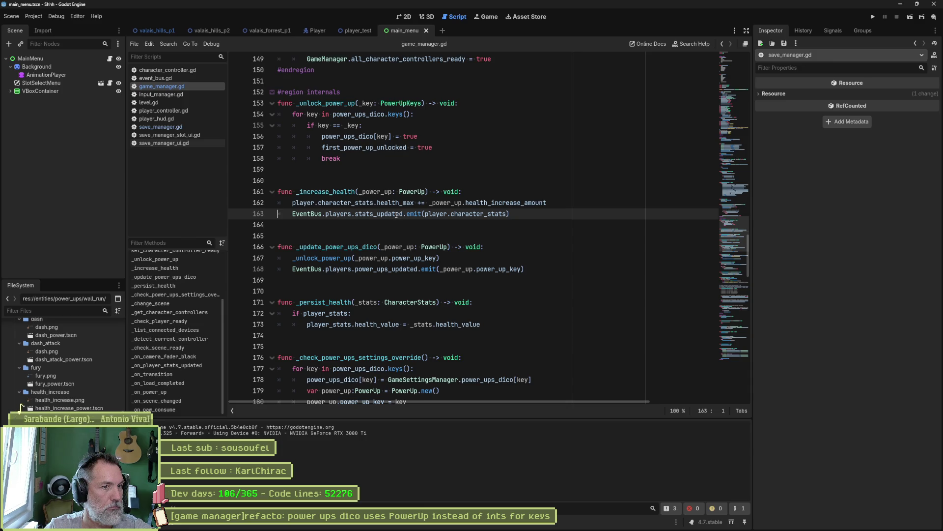
left_click(356, 203)
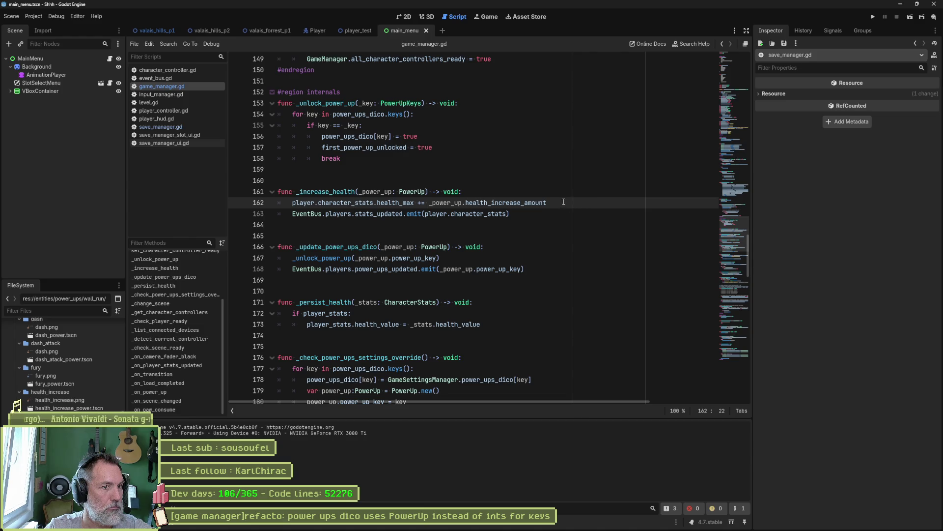
double_click(327, 191)
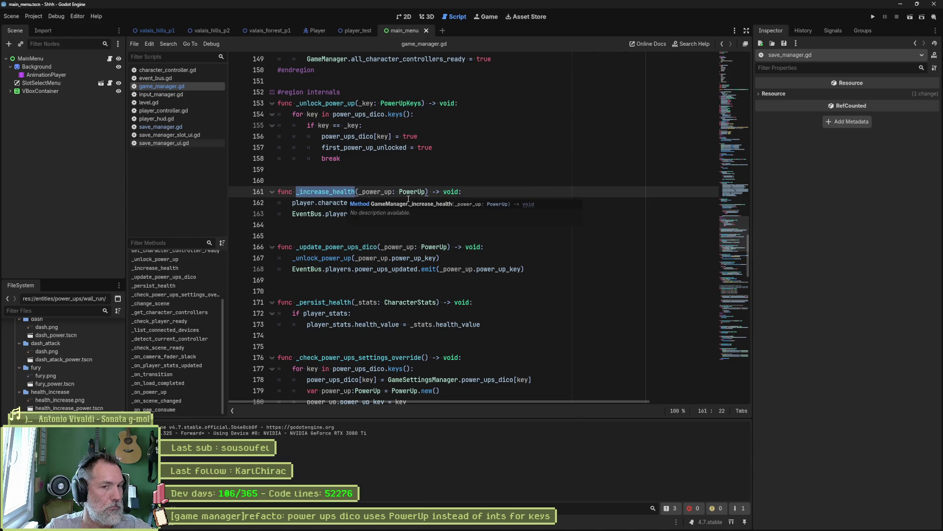
key("ctrl+shift+f")
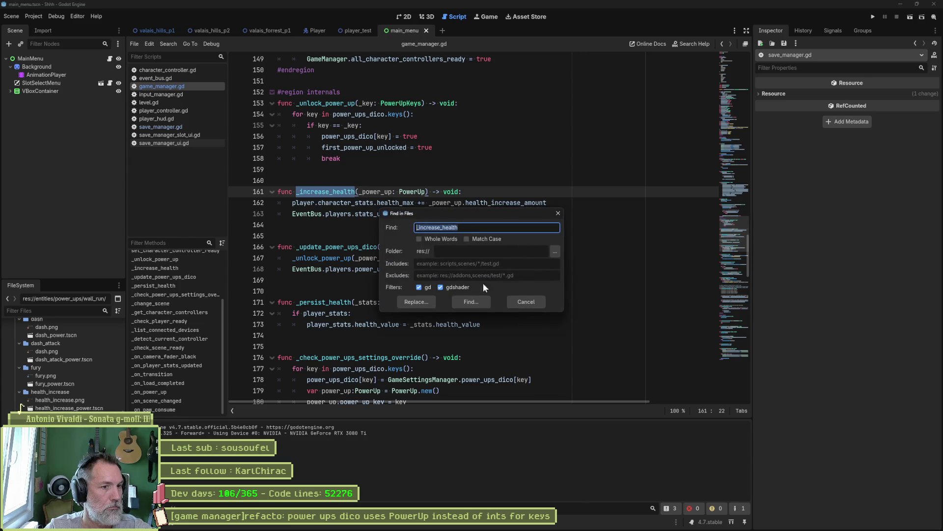
Run the _increase_health search and jump from its line 260 call to the definition.
left_click(423, 298)
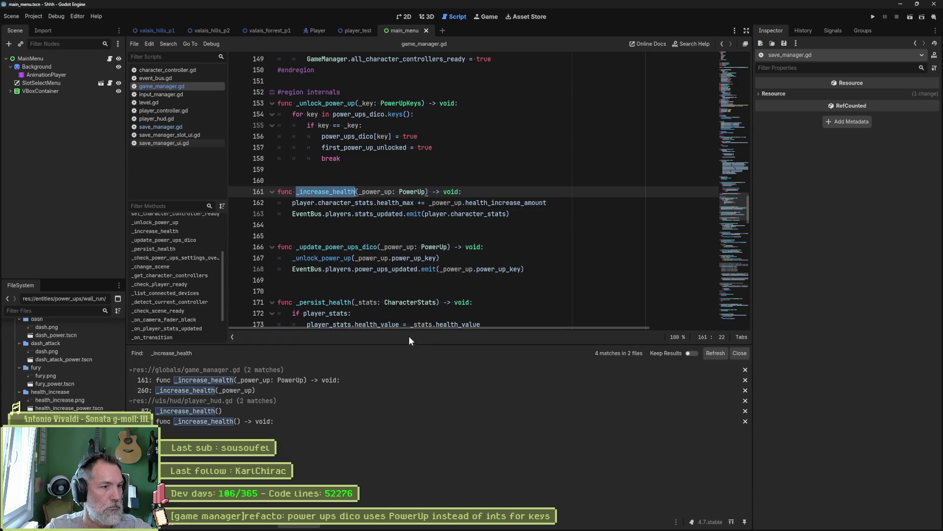
left_click(344, 390)
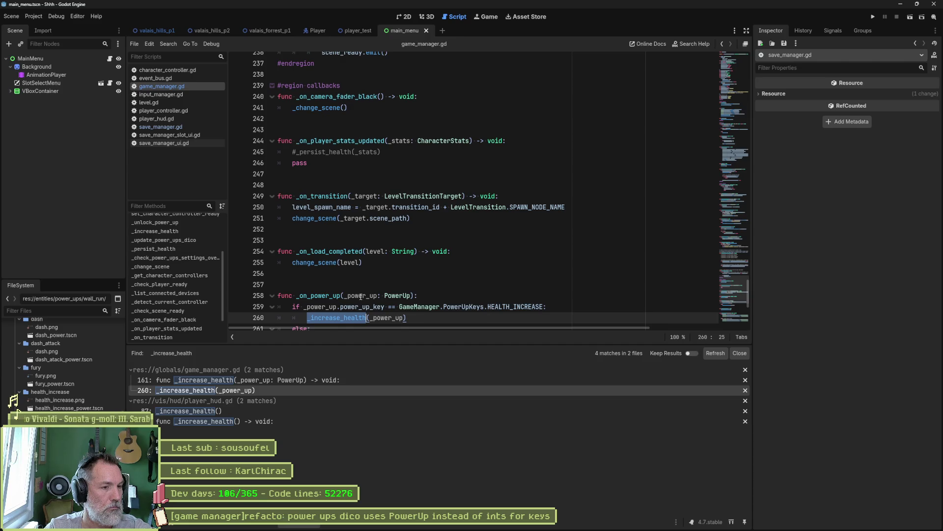
scroll(477, 229, "down", 2)
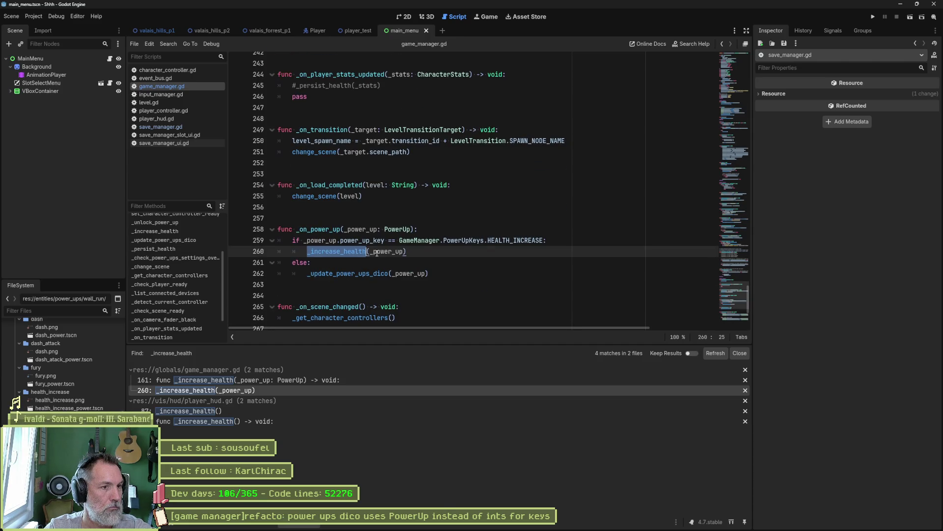
left_click(354, 252)
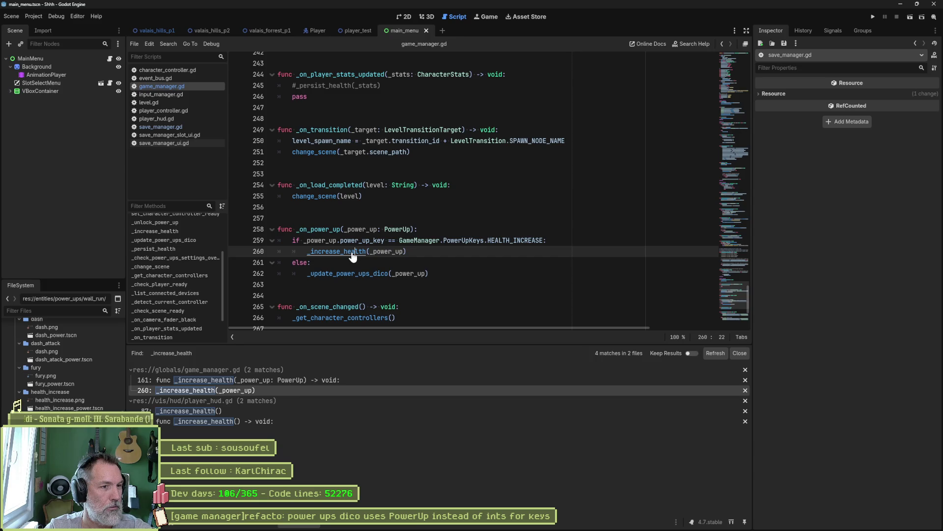
left_click(352, 251, "ctrl")
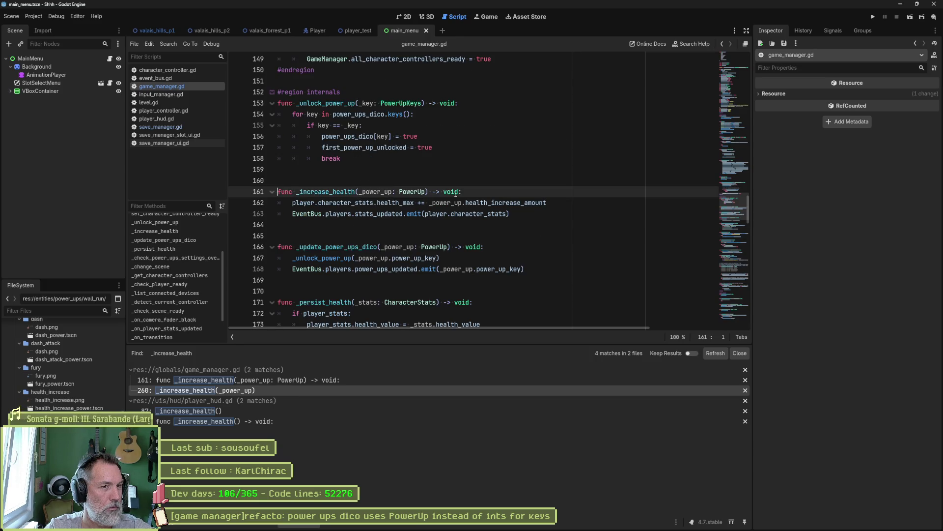
Start a new first line in _increase_health, autocompleting player.character_stats.heal.
key("Return")
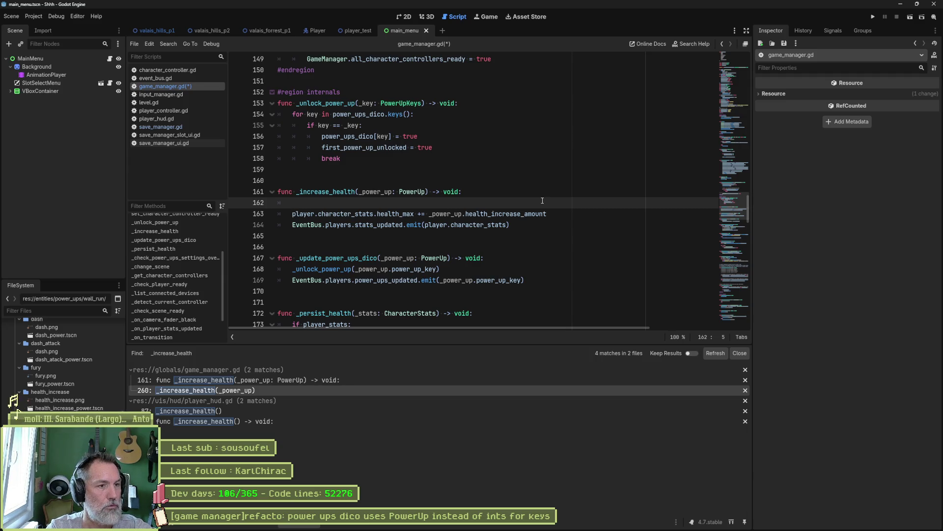
type("player.ch")
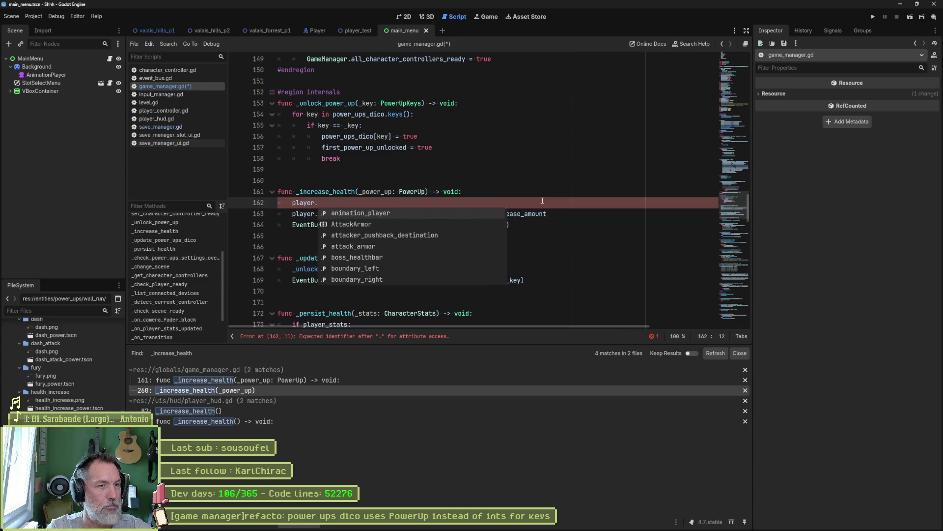
key("Down")
key("Return")
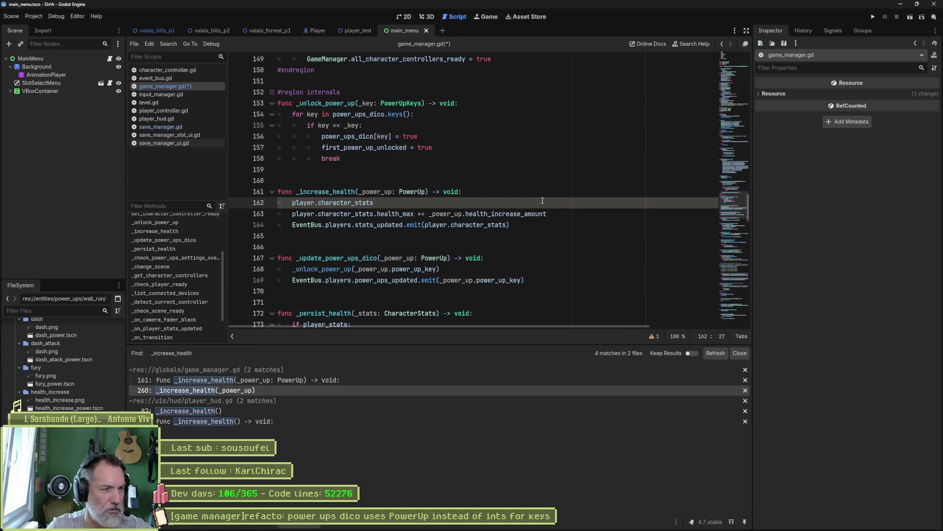
type(".")
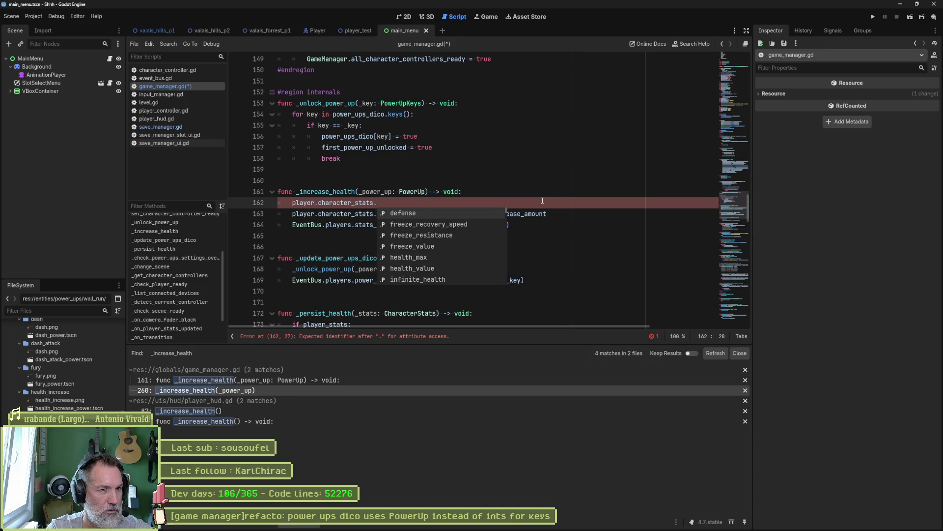
type("heal")
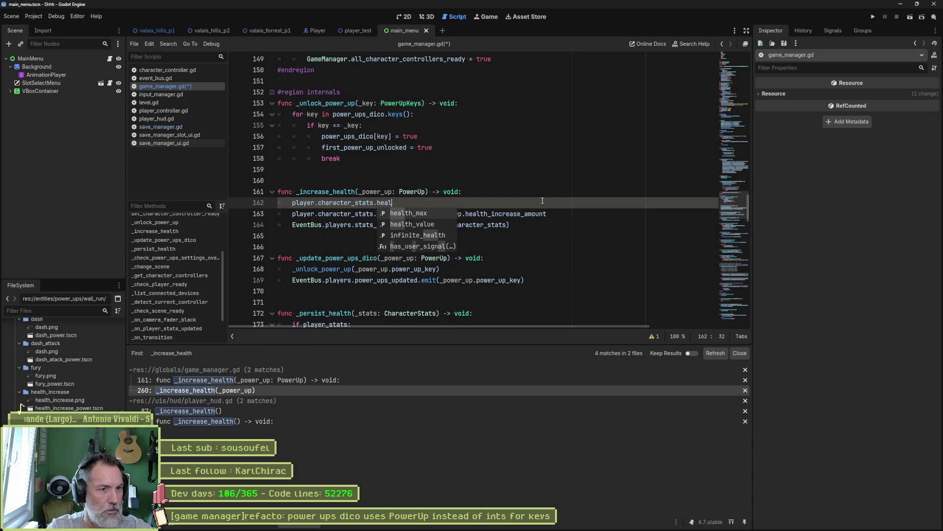
key("Escape")
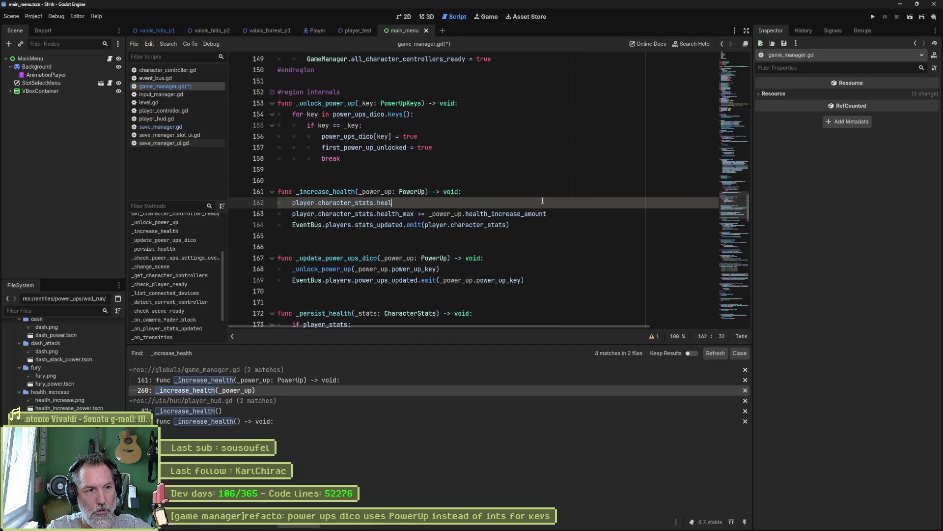
Replace the expression with GameManager, then delete the unfinished line 162 entirely.
key("ctrl+shift+Left")
key("ctrl+shift+Left")
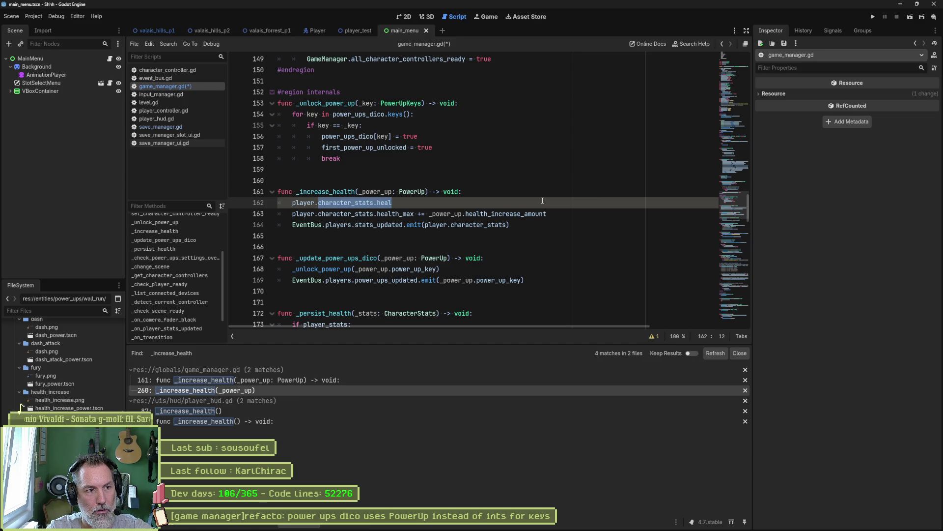
key("ctrl+shift+Left")
type("Game")
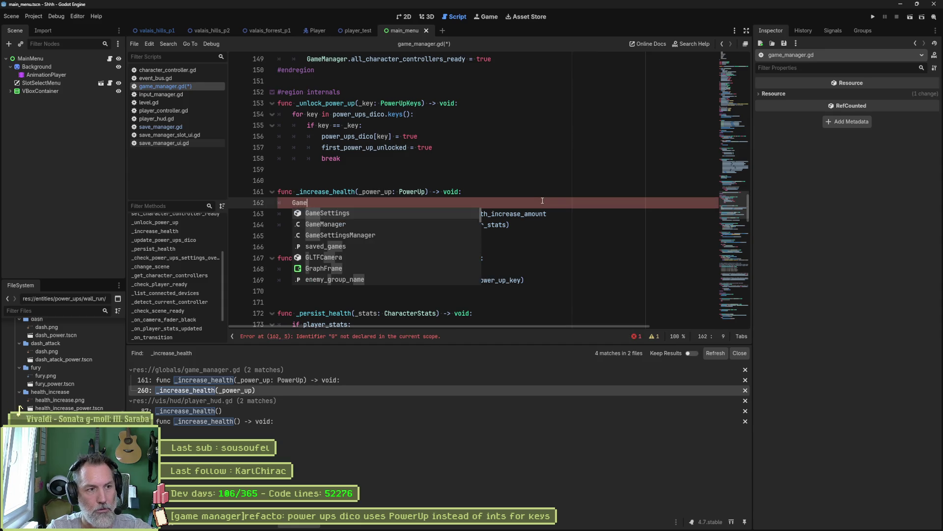
key("Down")
key("Return")
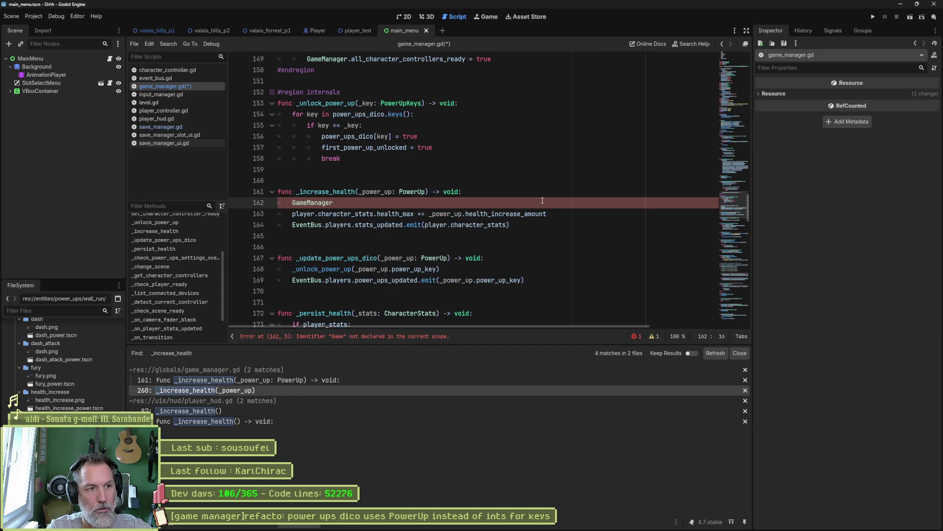
type(".heal")
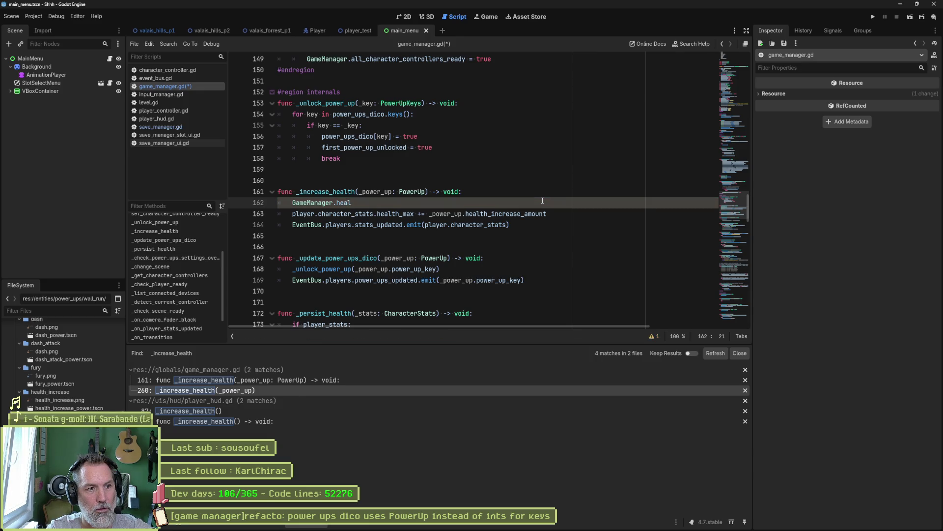
key("BackSpace")
key("BackSpace")
key("BackSpace")
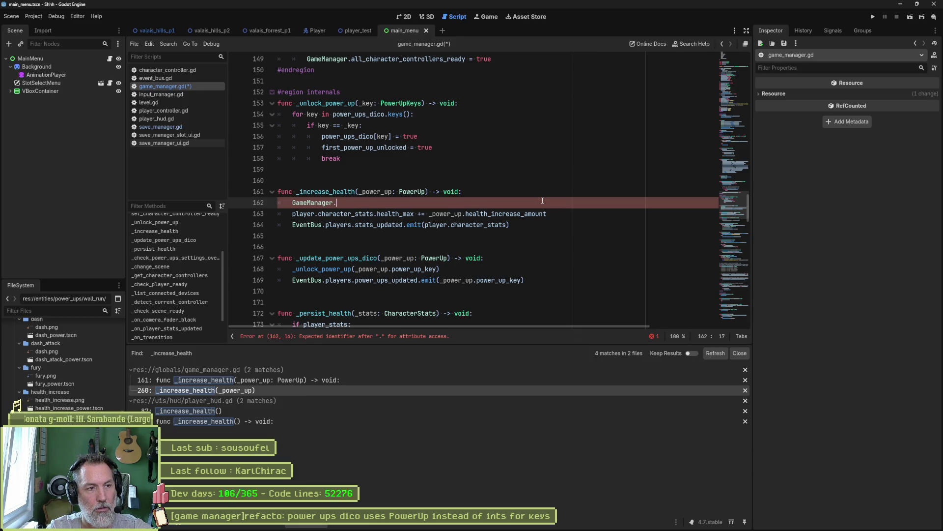
key("ctrl+BackSpace")
key("ctrl+BackSpace")
type("game")
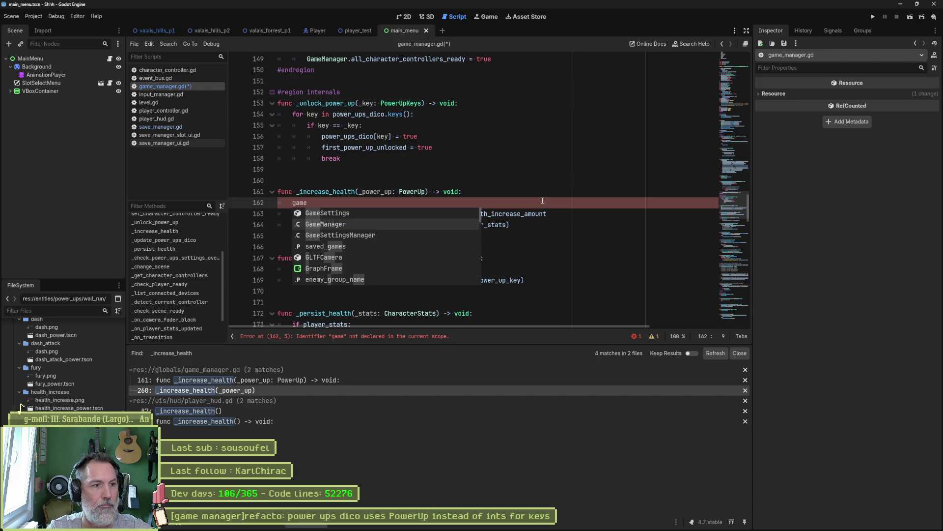
type("ma")
key("Return")
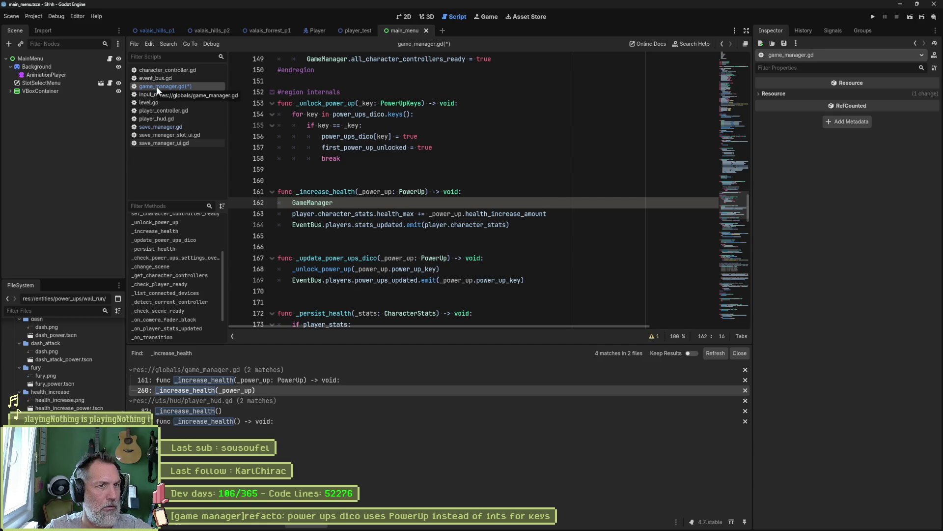
double_click(304, 201)
key("BackSpace")
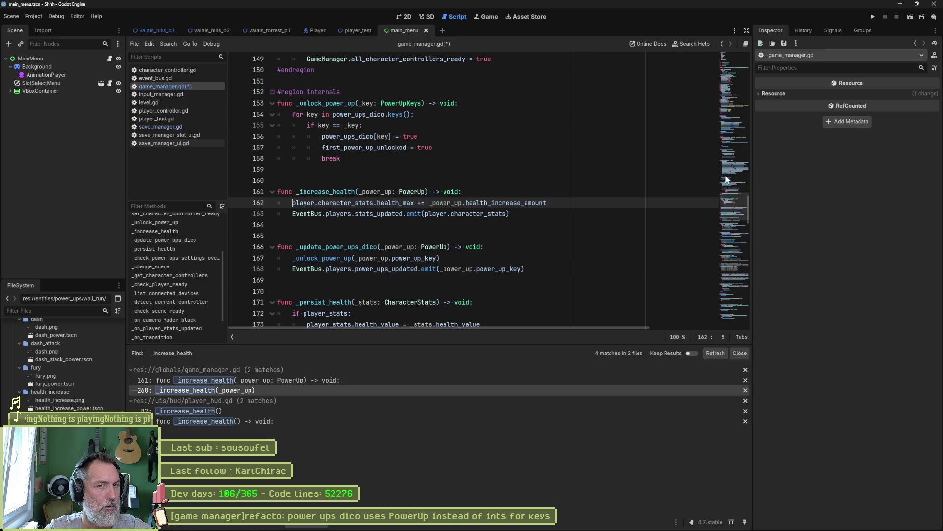
Scroll to an earlier part of game_manager.gd and save the script.
left_click(728, 150)
mouse_move(728, 150)
left_mouse_down()
mouse_move(729, 72)
mouse_move(729, 95)
left_mouse_up()
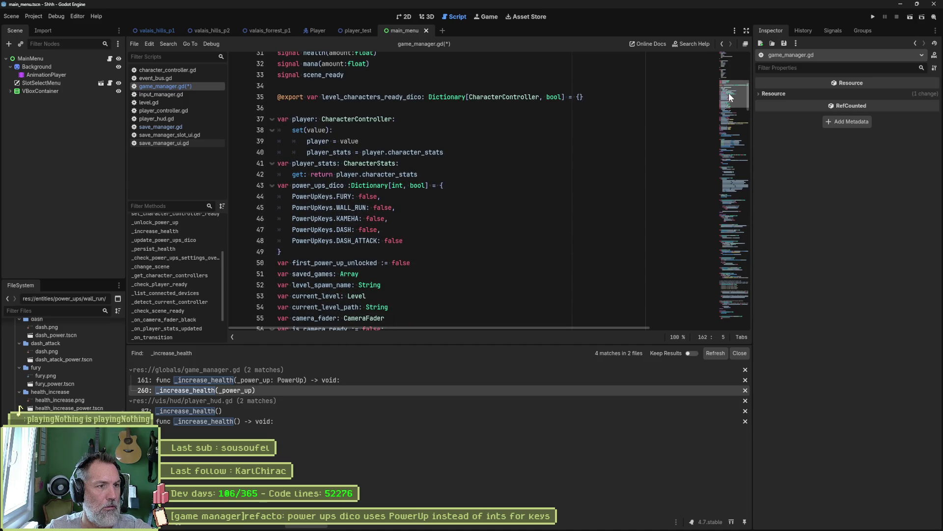
left_click_drag(729, 93, 720, 115)
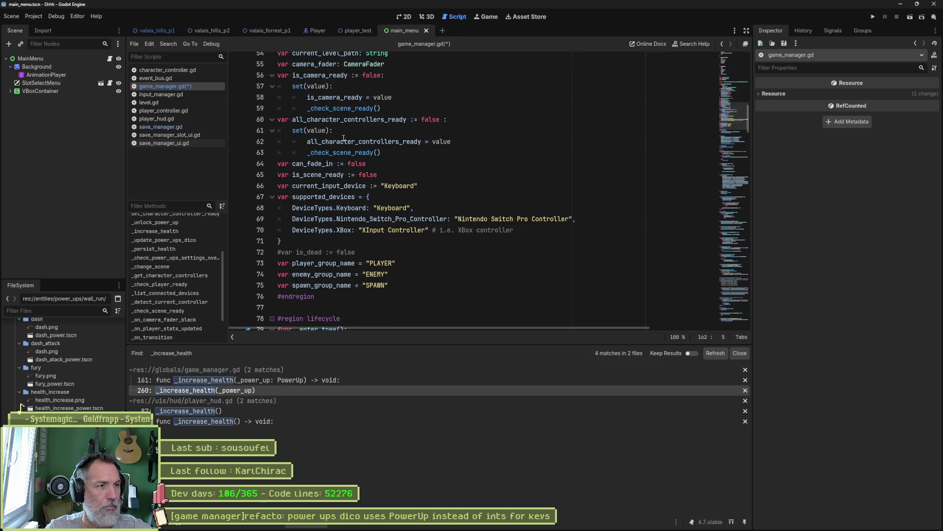
key("ctrl+s")
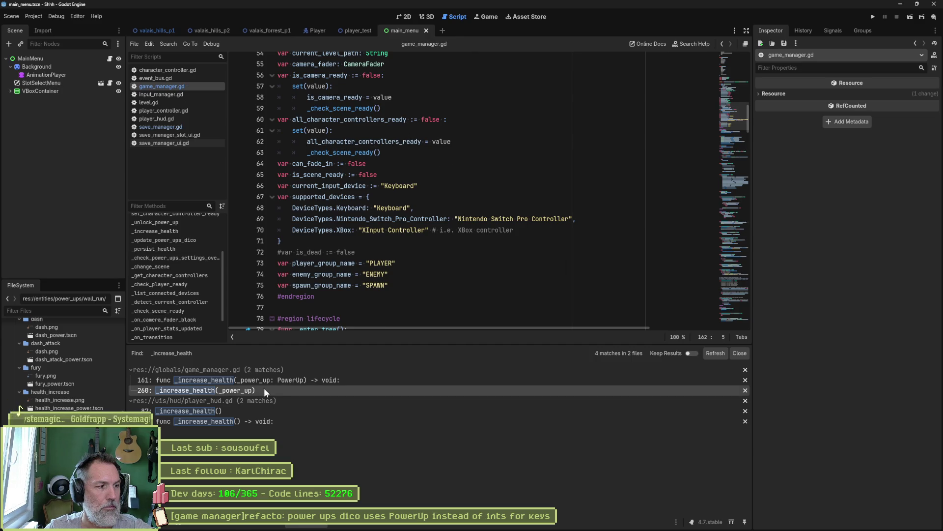
Expand Favorites in the FileSystem dock and select game_settings.tres.
scroll(111, 388, "up", 10)
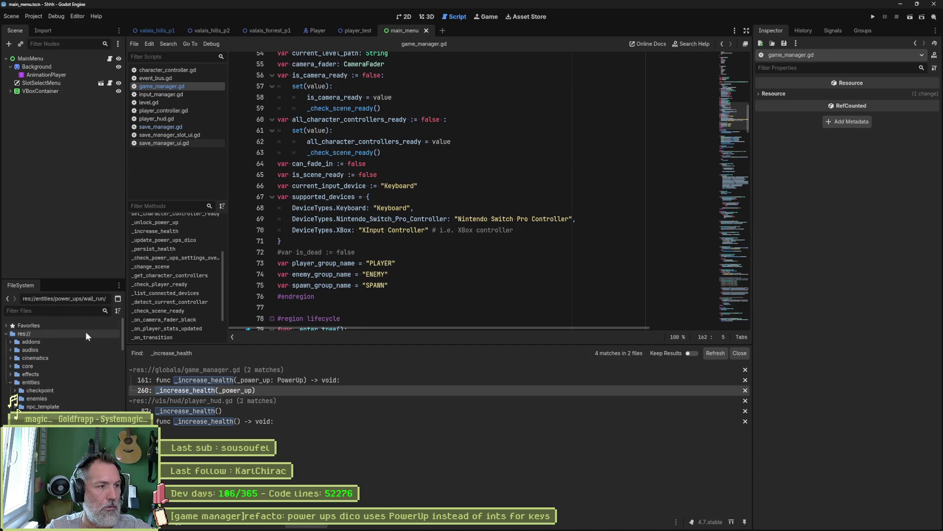
left_click(6, 326)
left_click(58, 334)
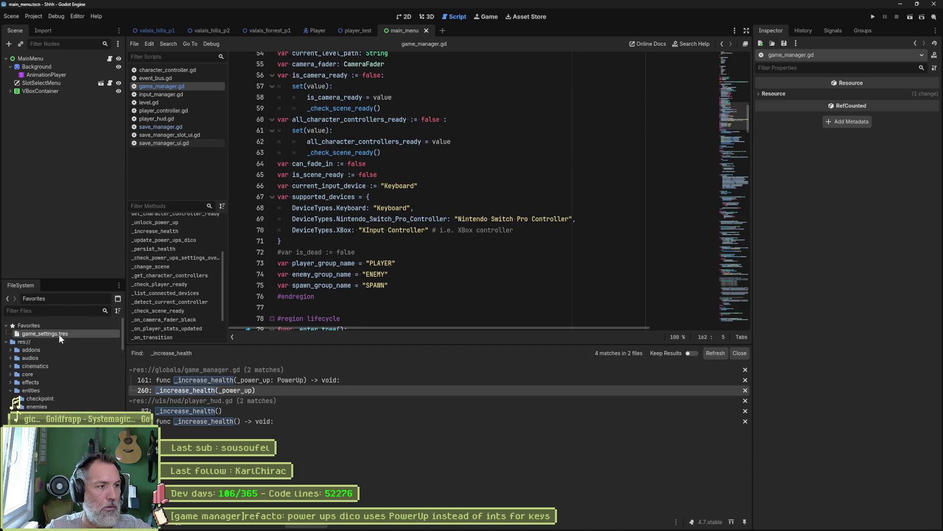
Load game_settings.tres into the Inspector, then start a project search for 'health count'.
double_click(58, 334)
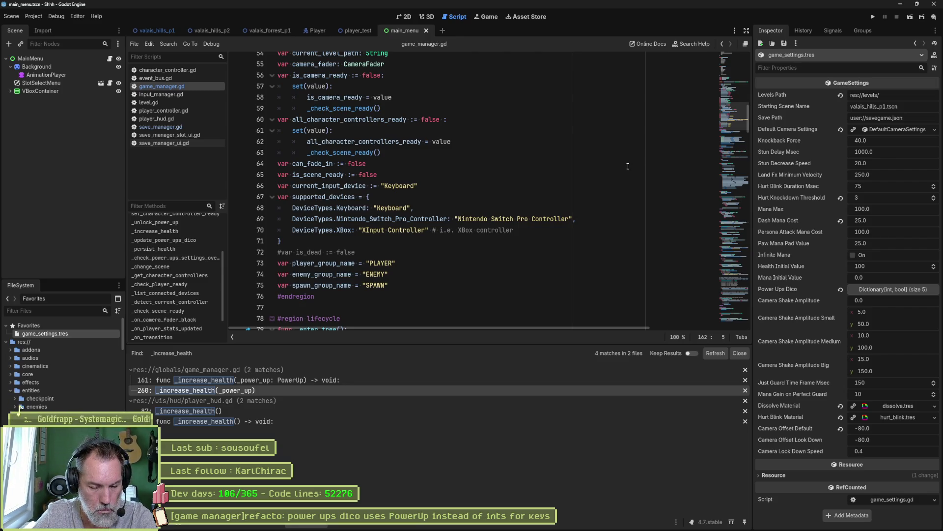
key("ctrl+shift+f")
type("health cou")
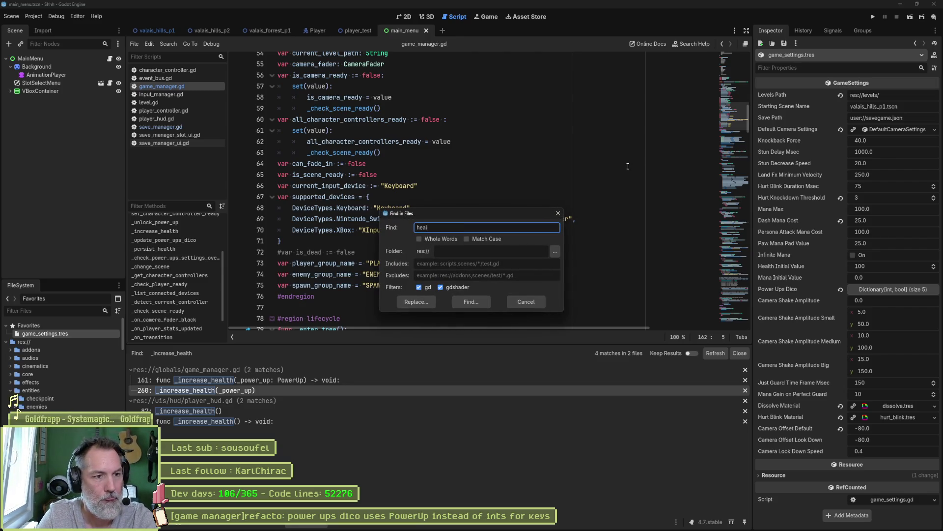
type("nt")
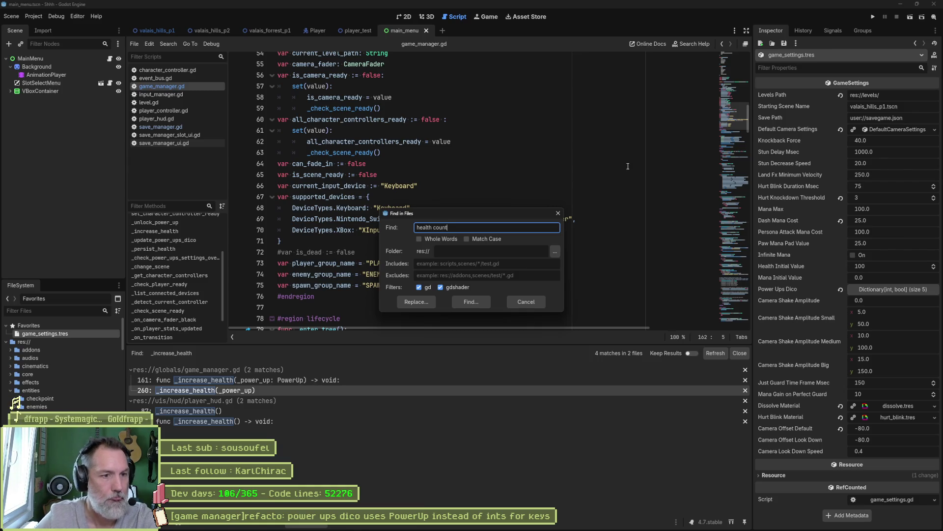
Search the project for 'health count', then for 'health_count'.
left_click(469, 302)
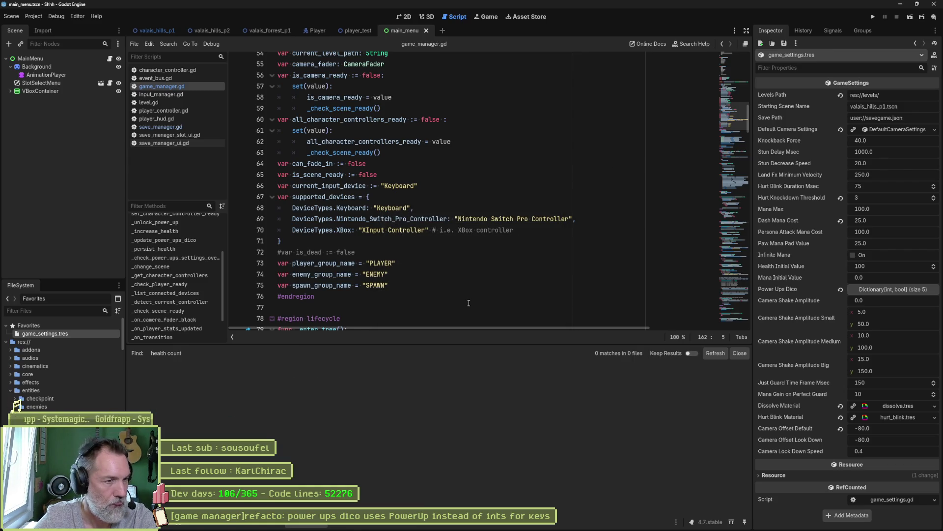
key("ctrl+shift+f")
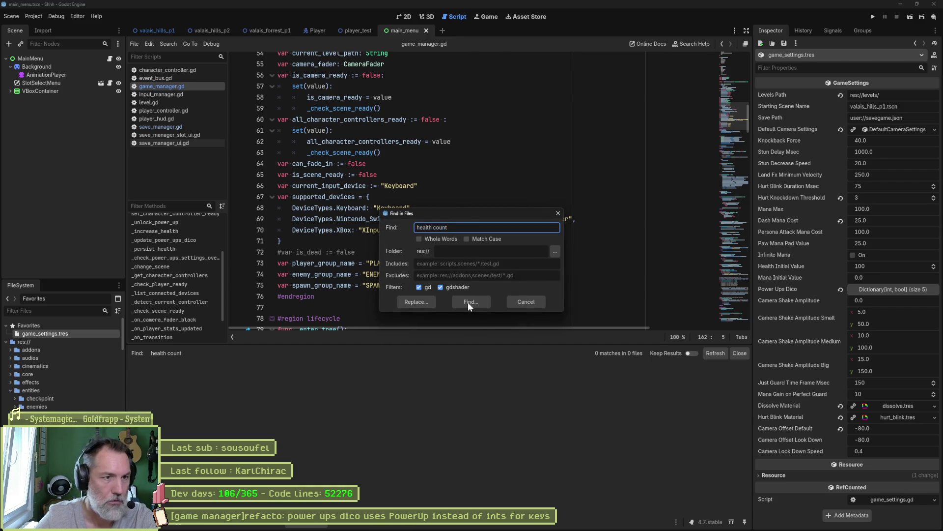
key("BackSpace")
type("_")
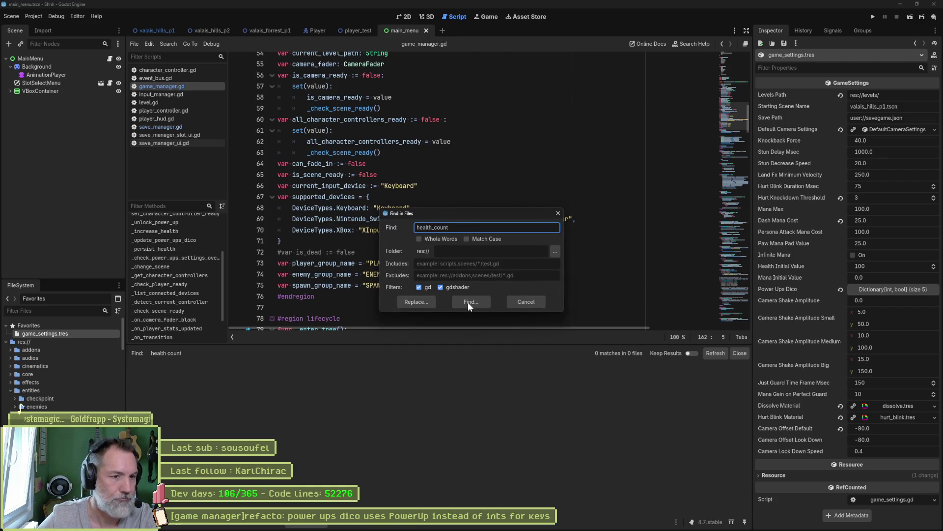
left_click(468, 301)
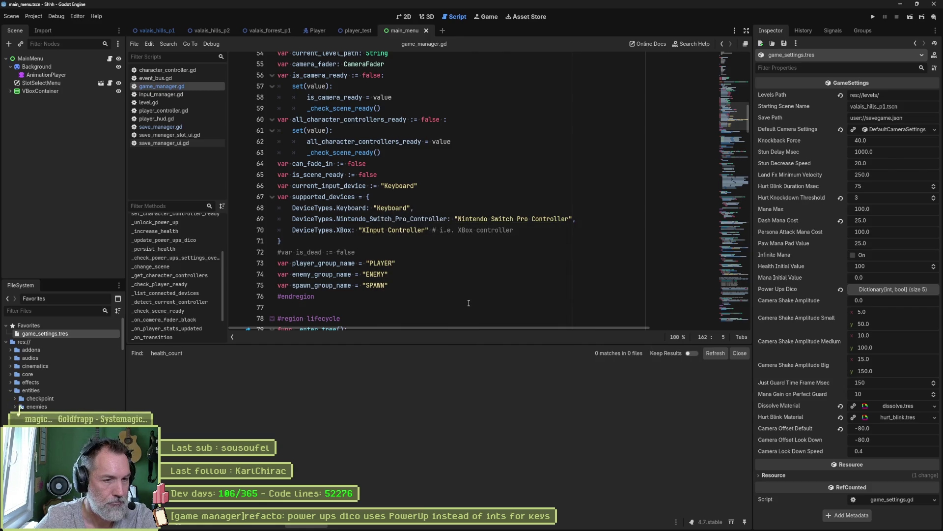
Rerun the health_count search, getting 0 matches, and open save_manager.gd.
key("ctrl+shift+f")
left_click(468, 302)
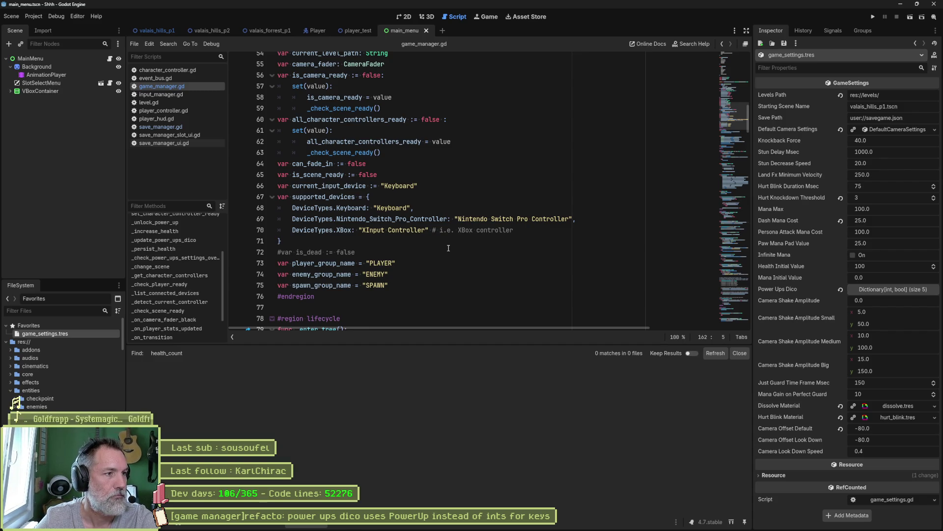
left_click(179, 127)
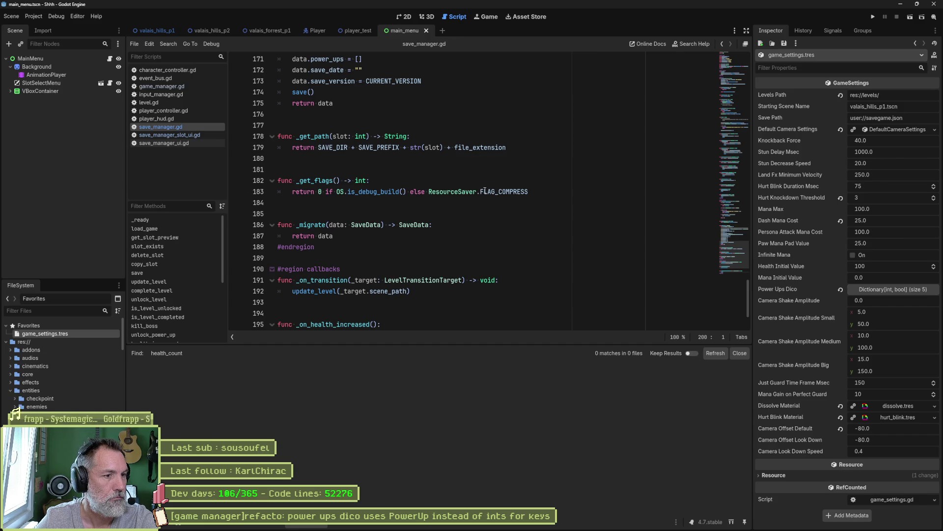
Inspect the health_increased function and its health_increased_count increment line.
scroll(392, 298, "down", 3)
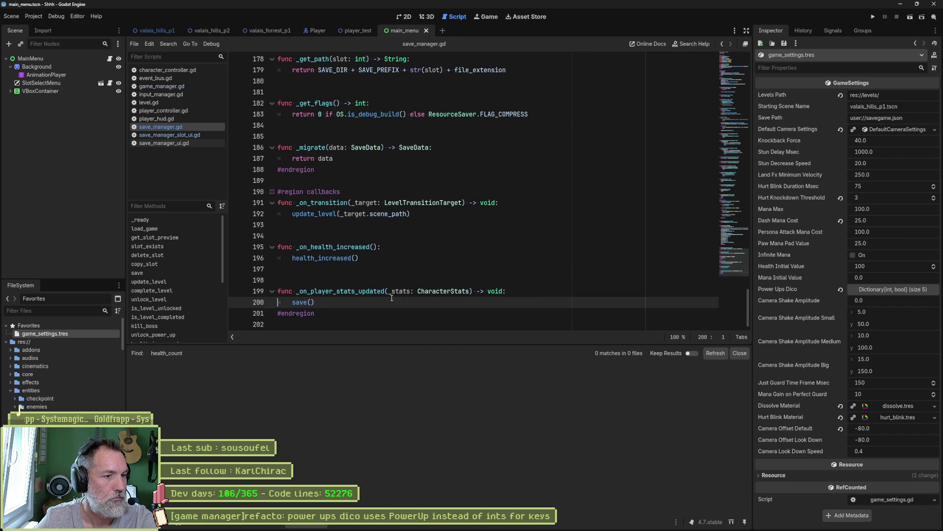
left_click(334, 258, "ctrl")
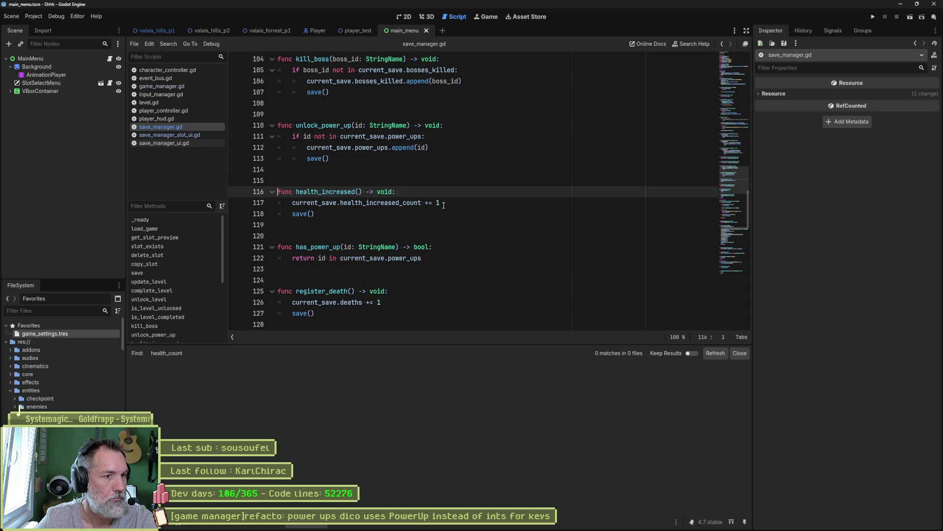
left_click_drag(440, 202, 285, 203)
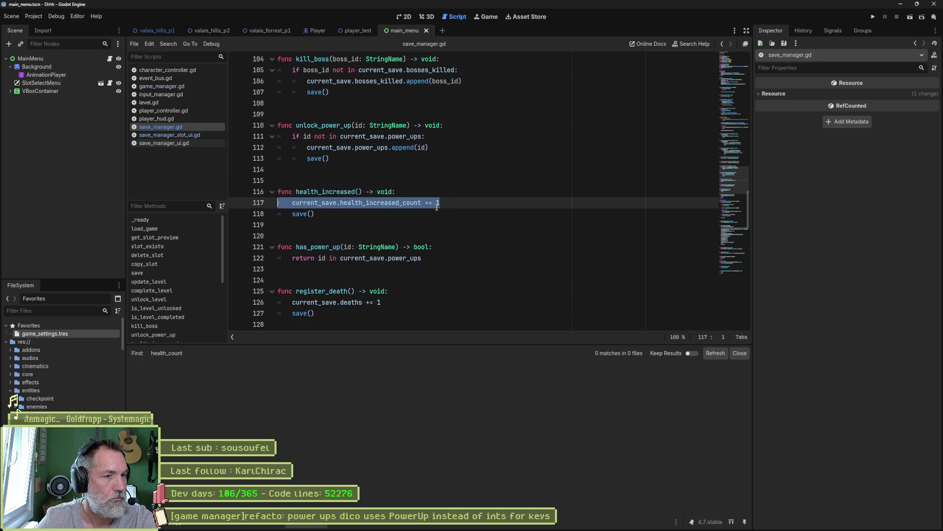
double_click(336, 204)
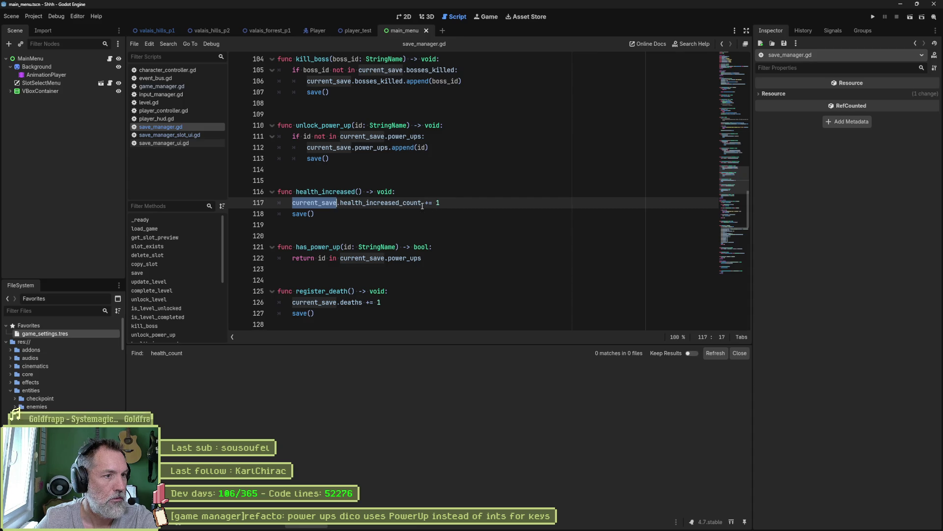
Search all project files for _on_health_increased, finding only its definition at line 195.
mouse_move(335, 193)
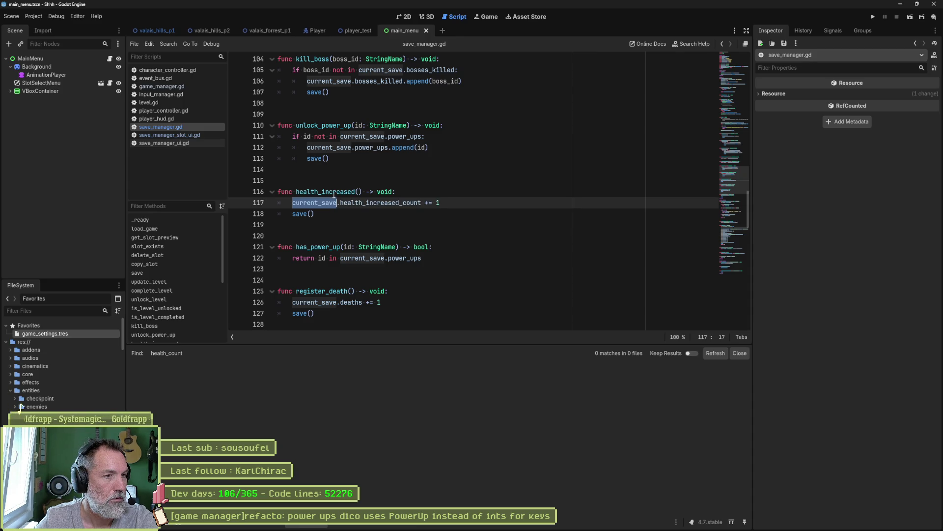
left_click(335, 192, "ctrl")
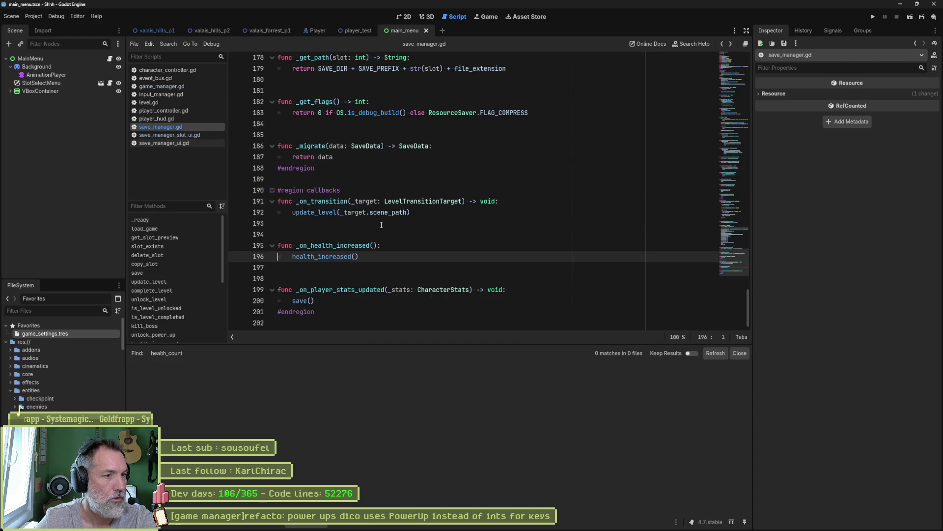
double_click(329, 244)
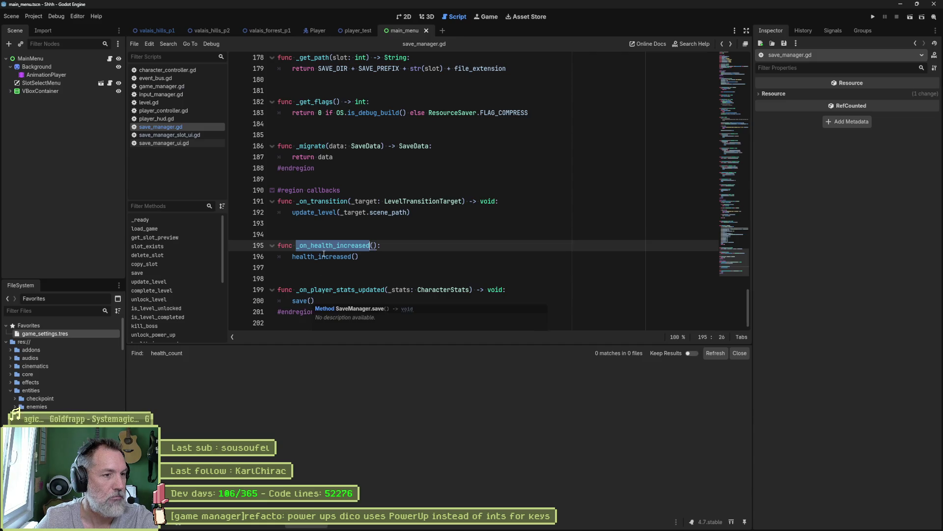
left_click_drag(364, 256, 393, 247)
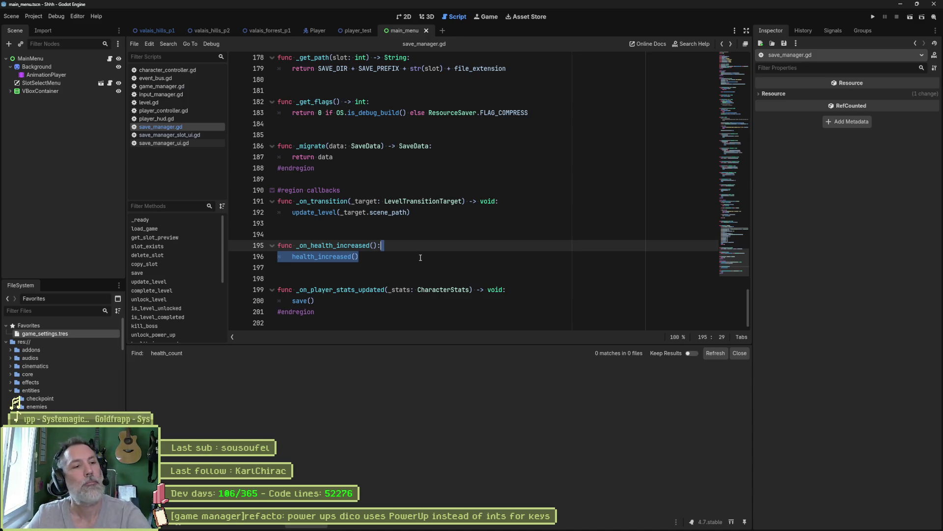
double_click(359, 246)
key("ctrl+shift+f")
left_click(483, 301)
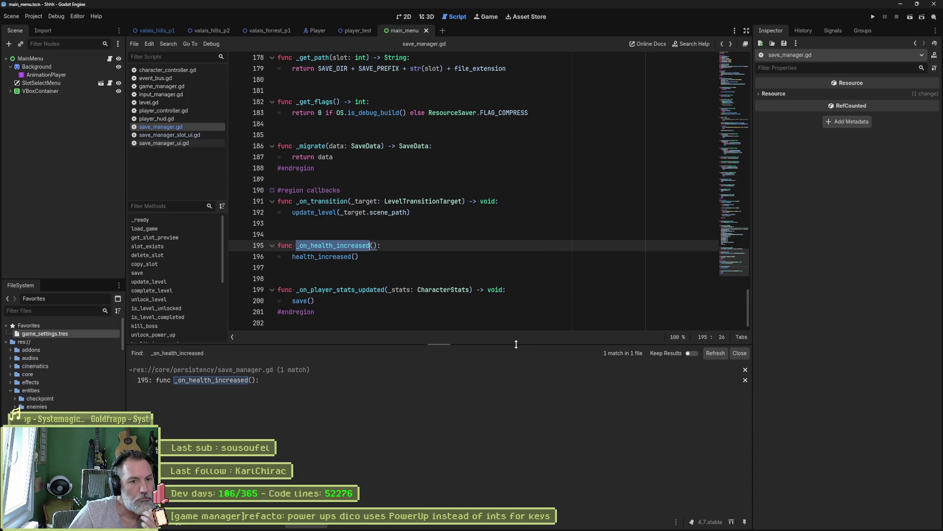
Shrink the Find results panel and scroll save_manager.gd up to line 1.
left_click_drag(527, 346, 527, 399)
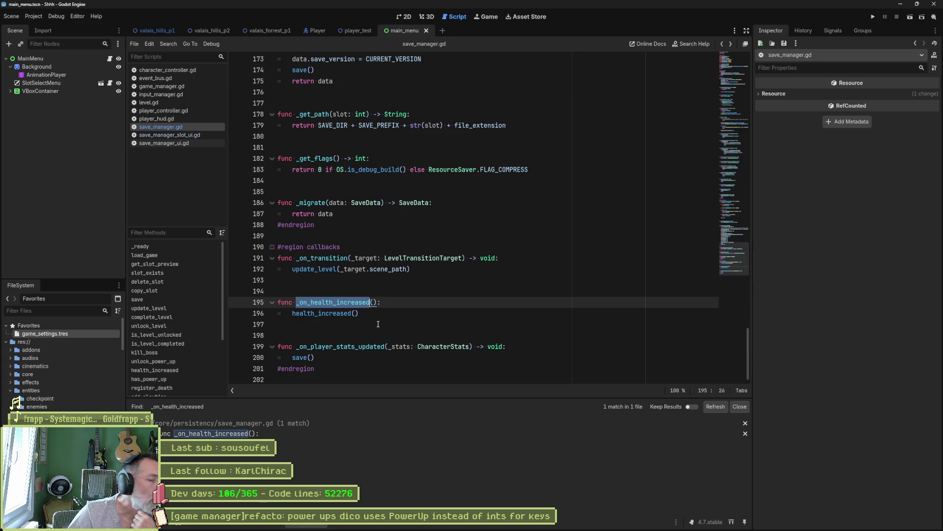
left_click_drag(734, 255, 720, 59)
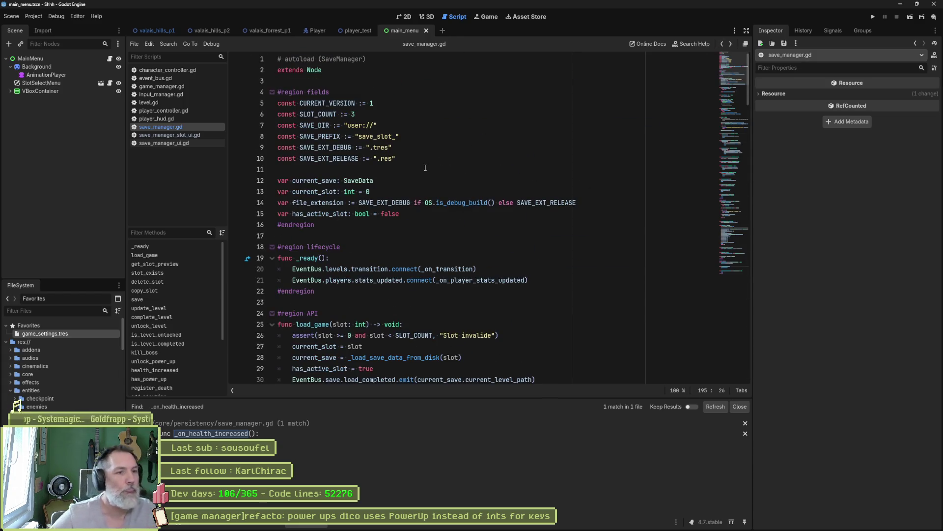
Open save_data.gd via SaveData, then quick-open resources filtered by 'chara' to highlight character_stats.gd.
left_click(358, 180, "ctrl")
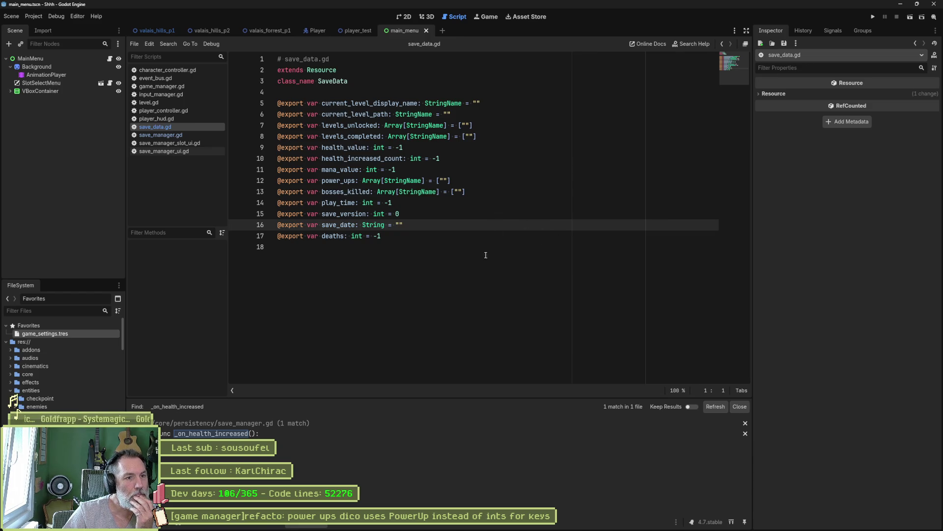
left_click(420, 237)
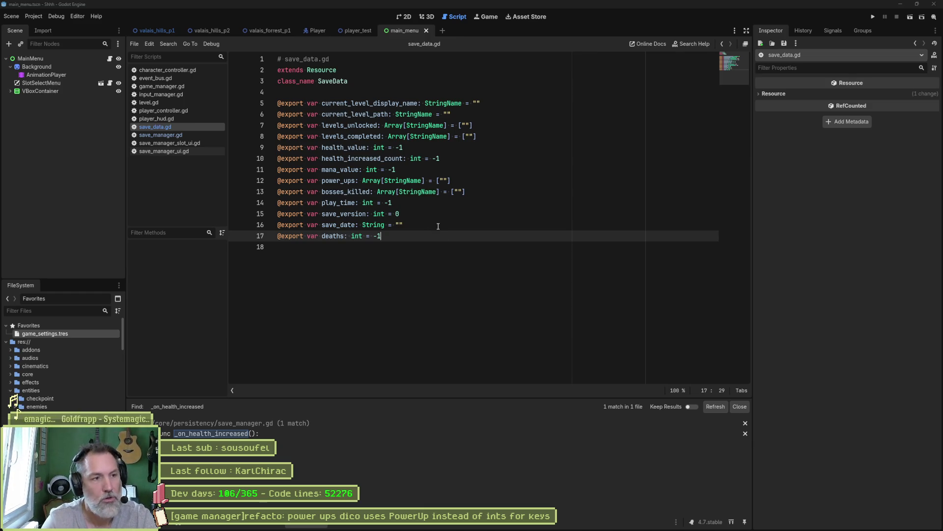
key("shift+alt+o")
type("chara")
key("Down")
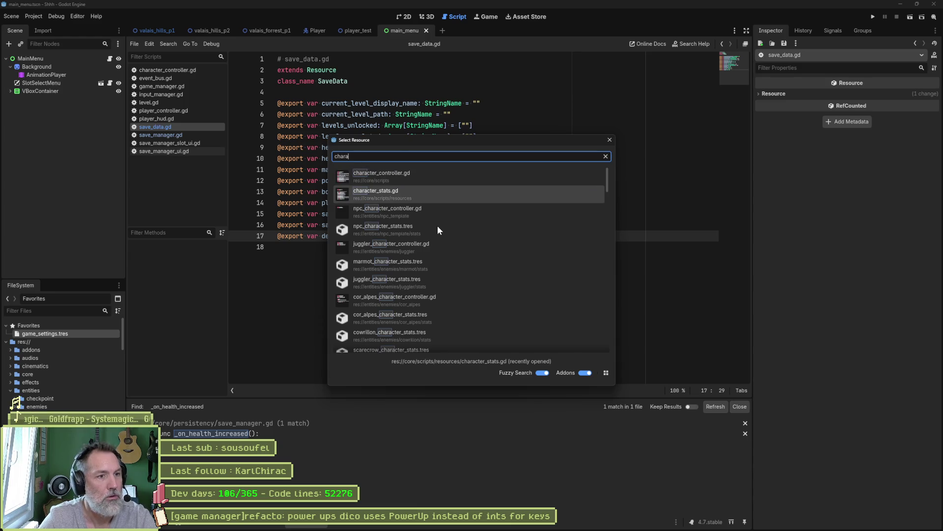
Remove the extra blank line near the top of character_stats.gd and save it.
key("Return")
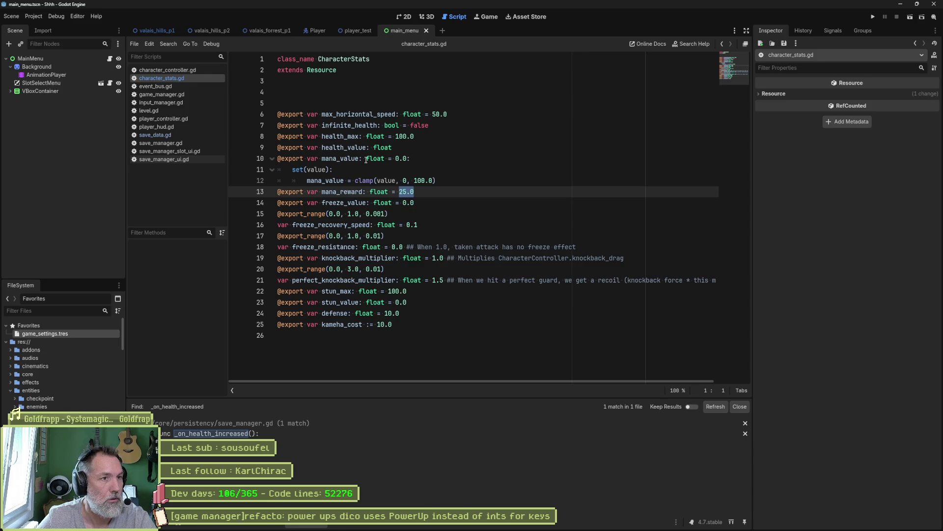
left_click(341, 93)
key("Delete")
key("ctrl+s")
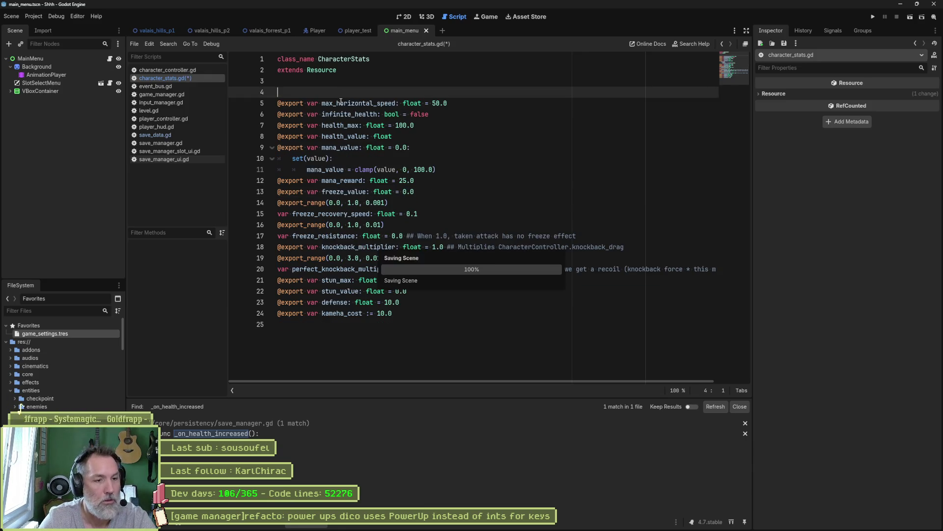
key("alt+Left")
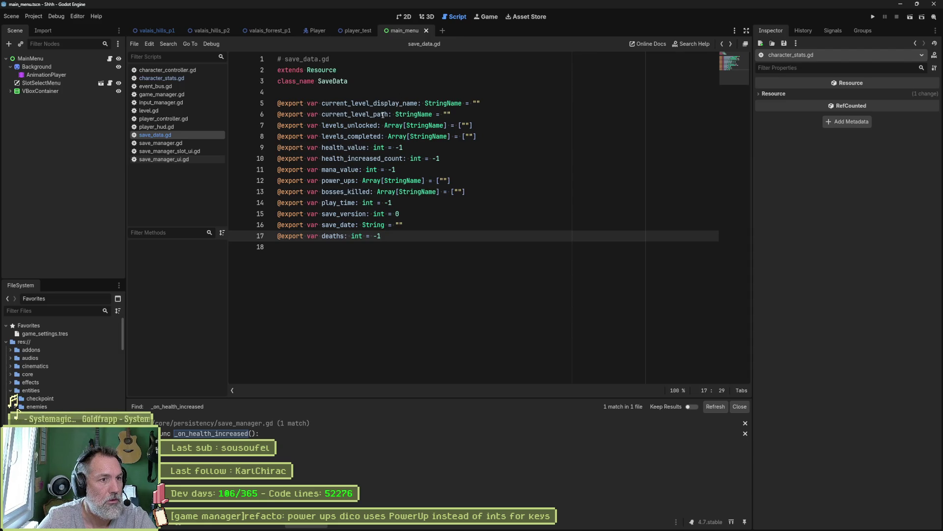
left_click(490, 140)
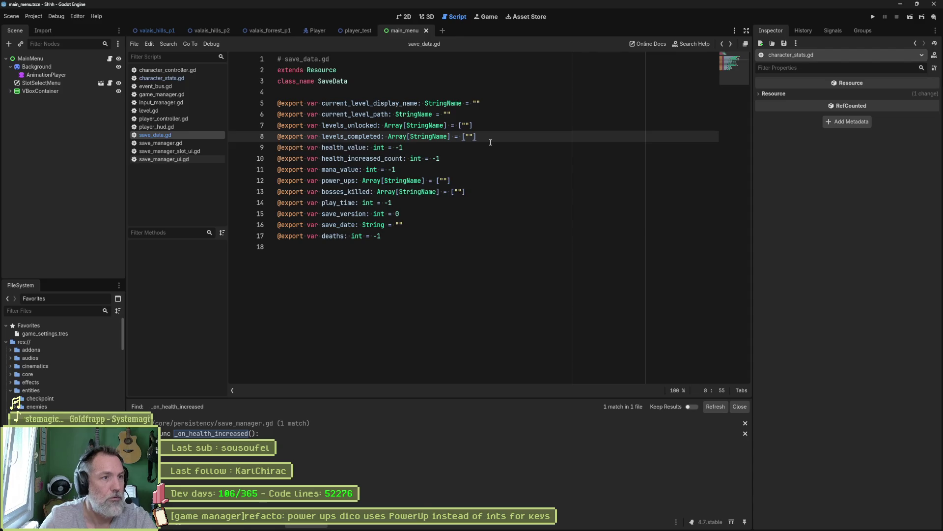
key("Return")
key("Return")
key("Up")
key("Return")
type("@export var ")
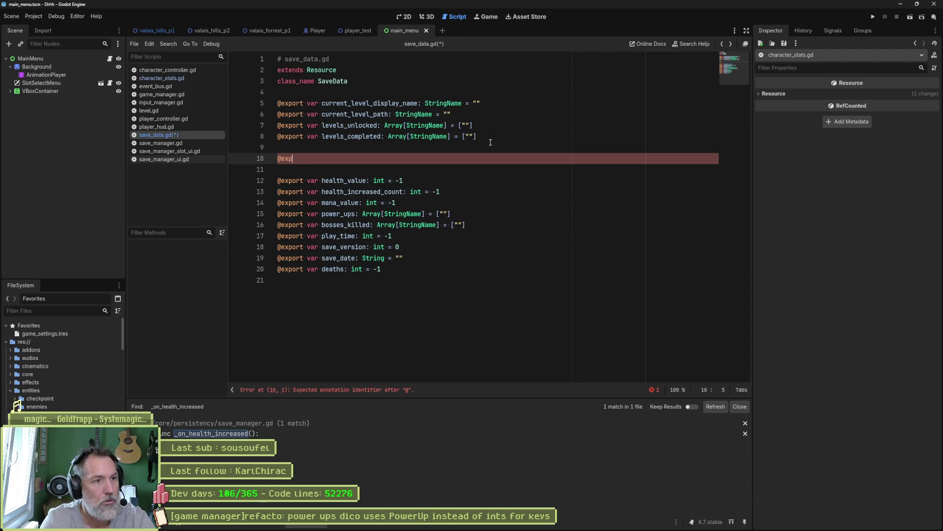
type("character_stats: ")
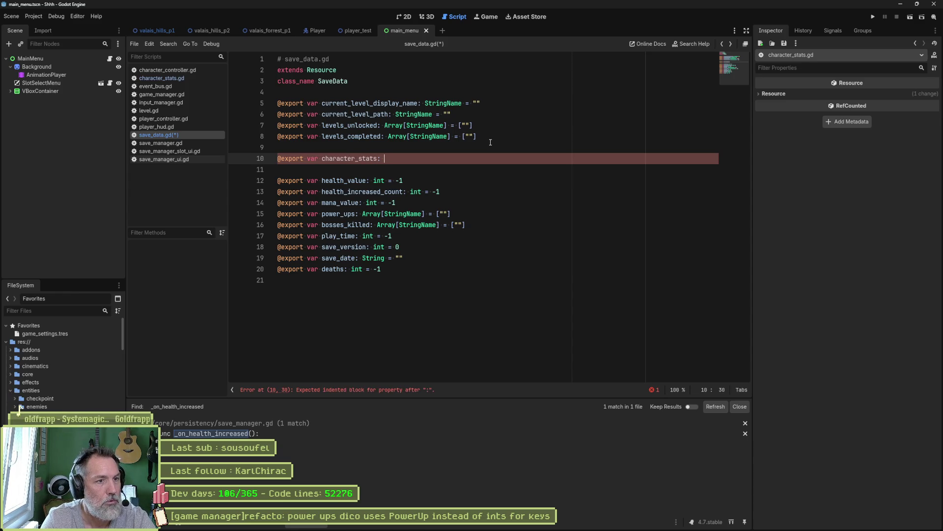
type("Chara")
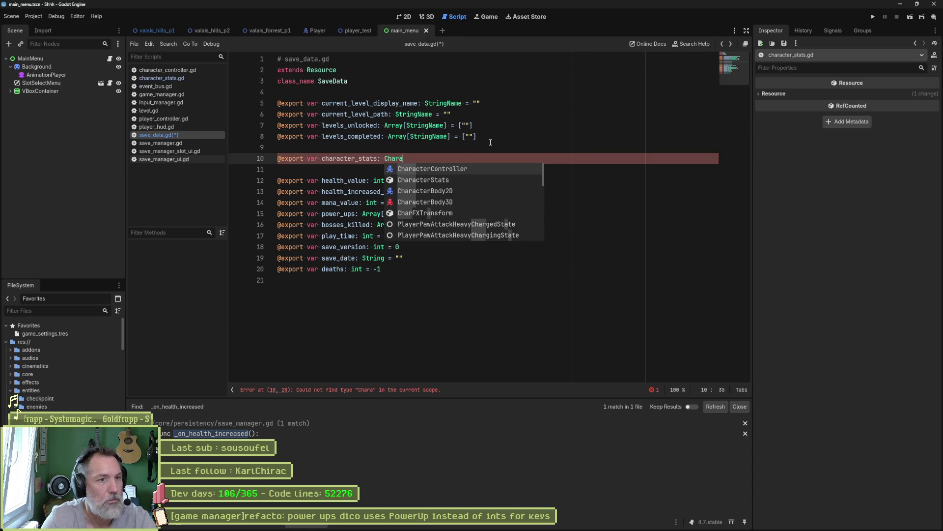
key("Down")
key("Return")
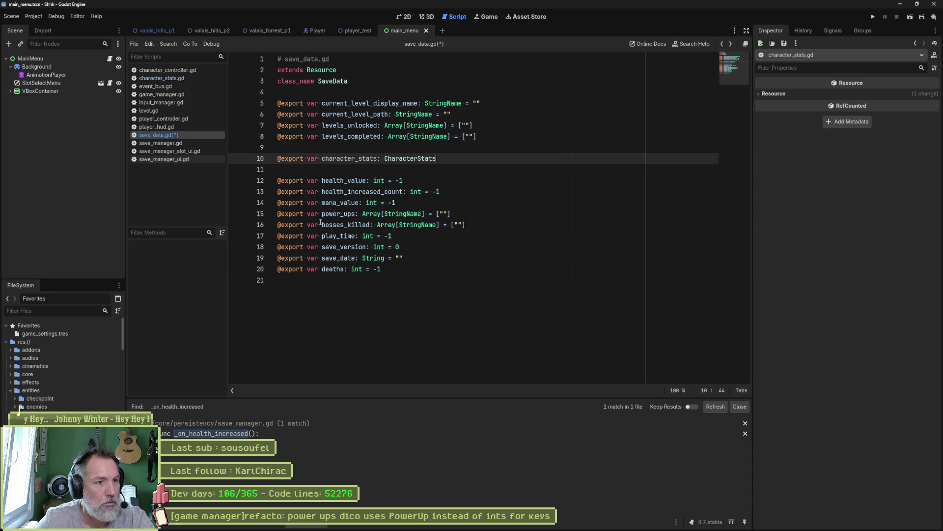
Compare the health, mana and power_ups fields against the CharacterStats script.
left_click_drag(362, 180, 362, 213)
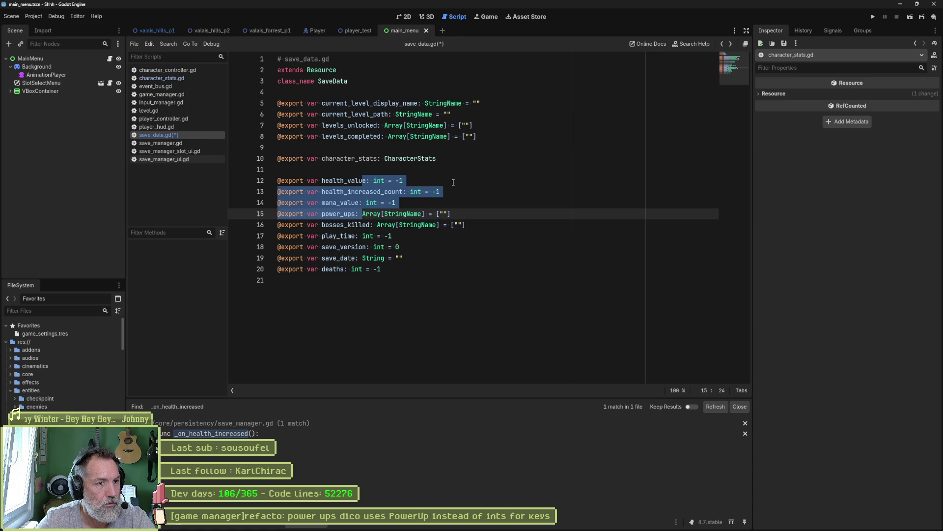
left_click(465, 215)
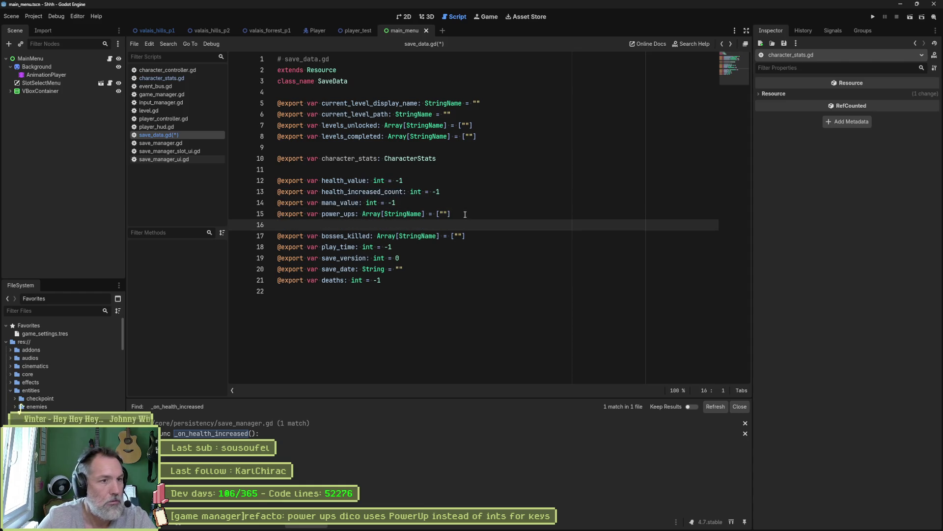
left_click(426, 158, "ctrl")
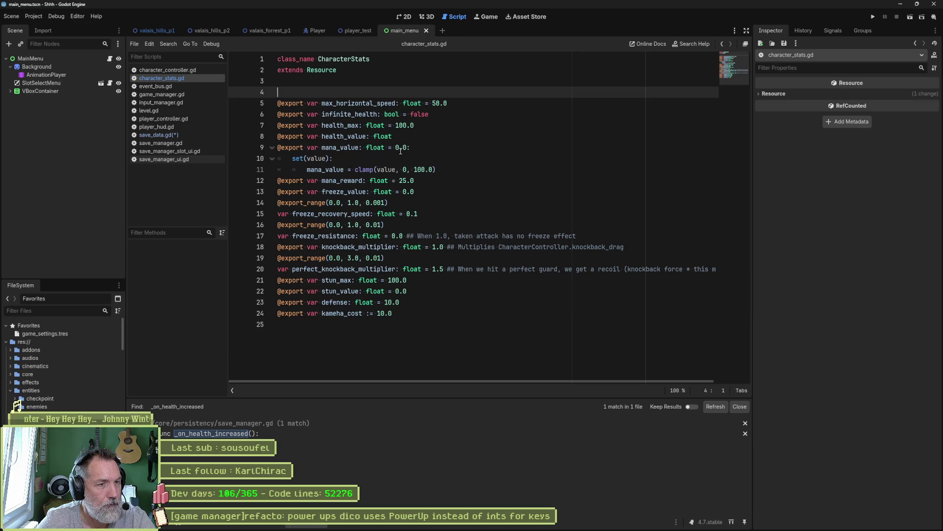
key("alt+Left")
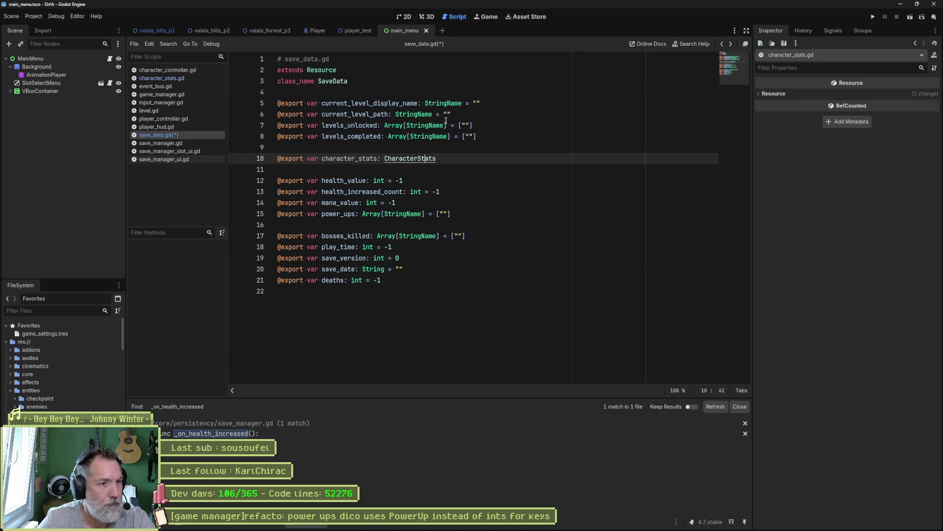
Check the power_ups field against the CharacterStats class definition.
double_click(338, 214)
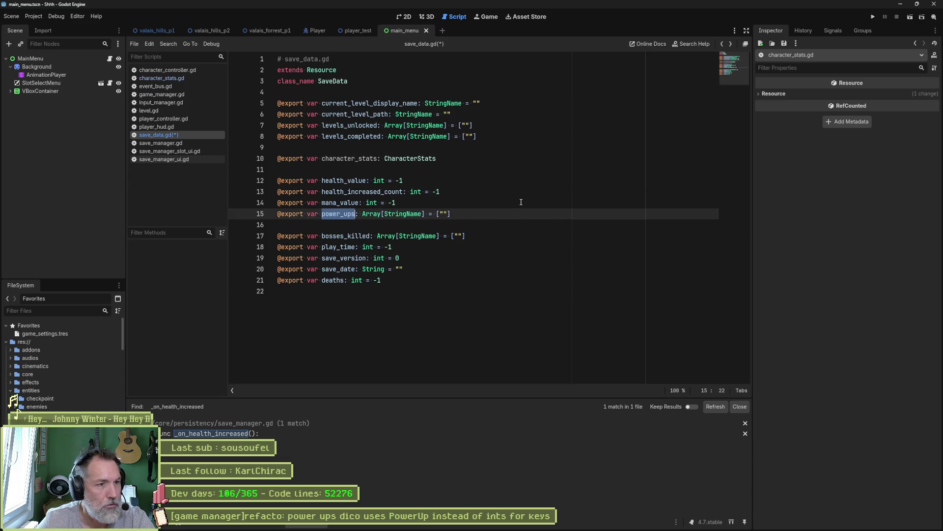
left_click(427, 169)
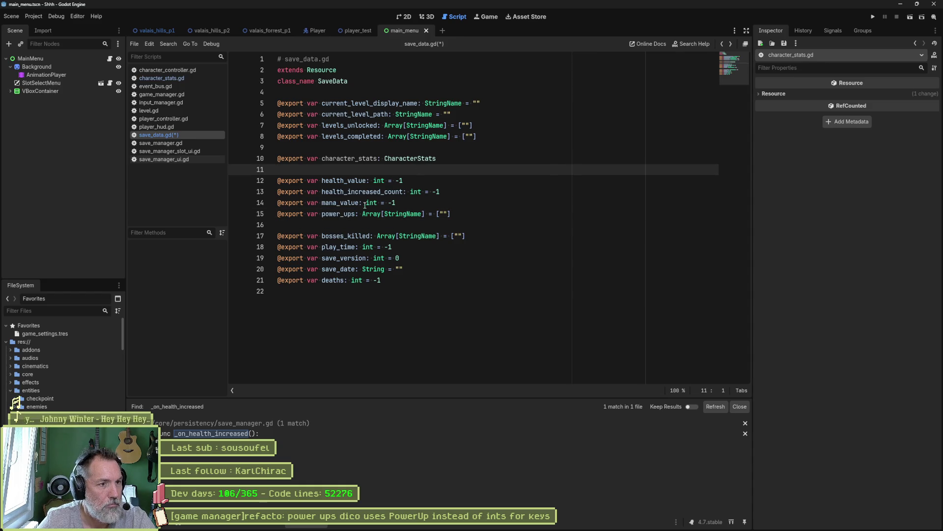
left_click(421, 159, "ctrl")
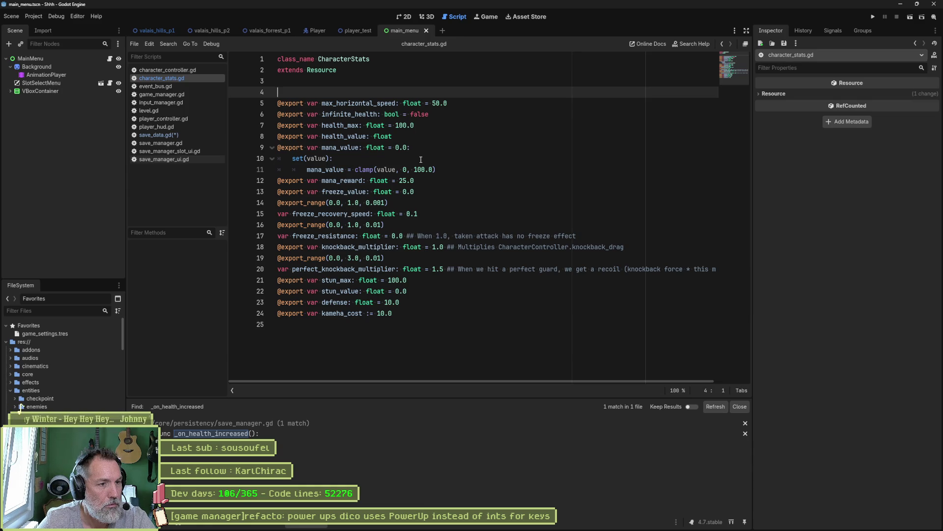
Return to save_data.gd, save it, and launch the current scene with F6.
key("alt+Left")
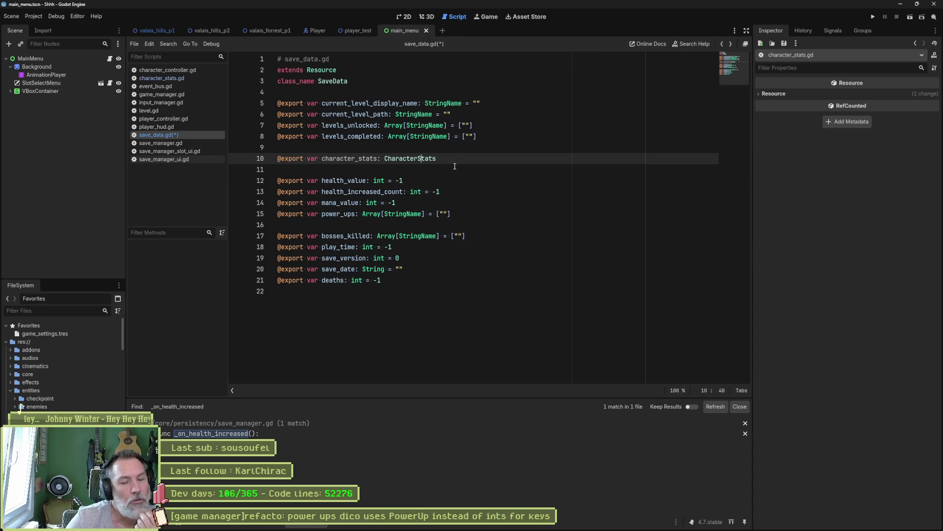
key("ctrl+s")
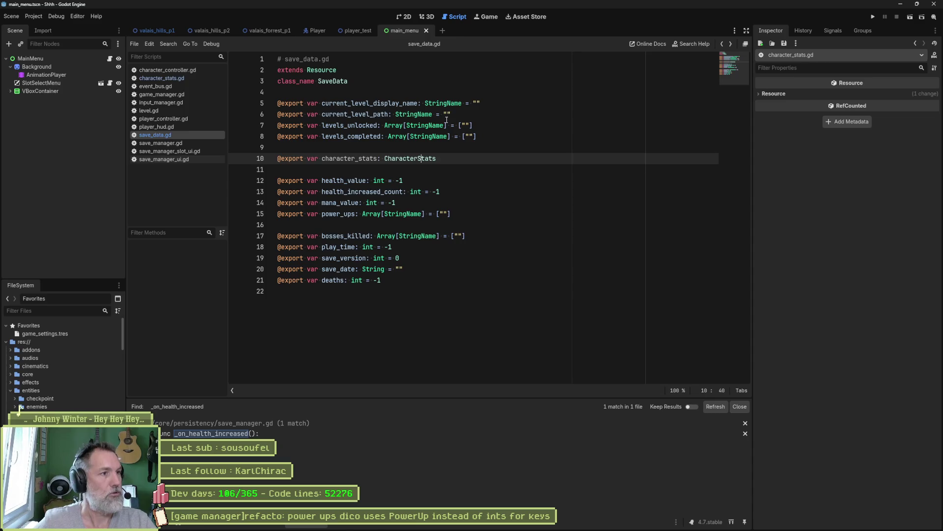
key("F6")
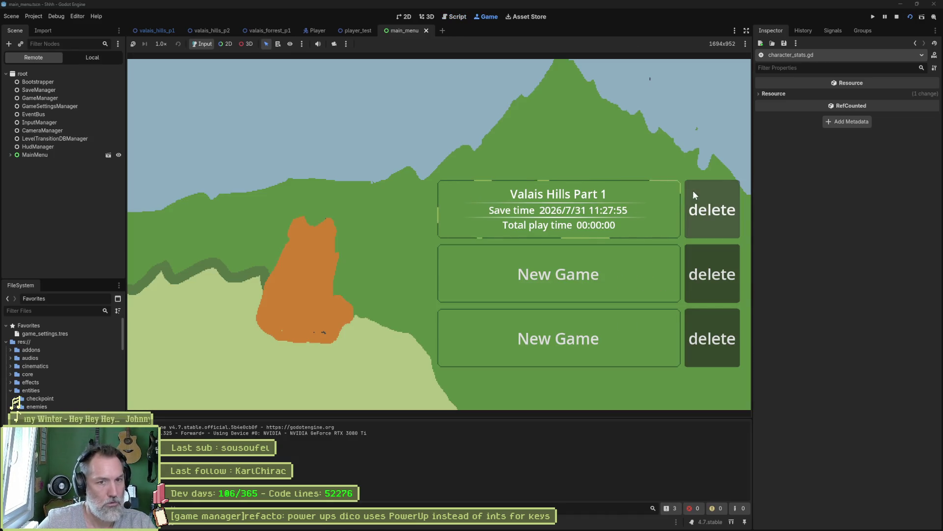
Delete the Valais Hills Part 1 slot, start a new game there, walk right, then stop the game.
left_click(693, 190)
left_click(603, 208)
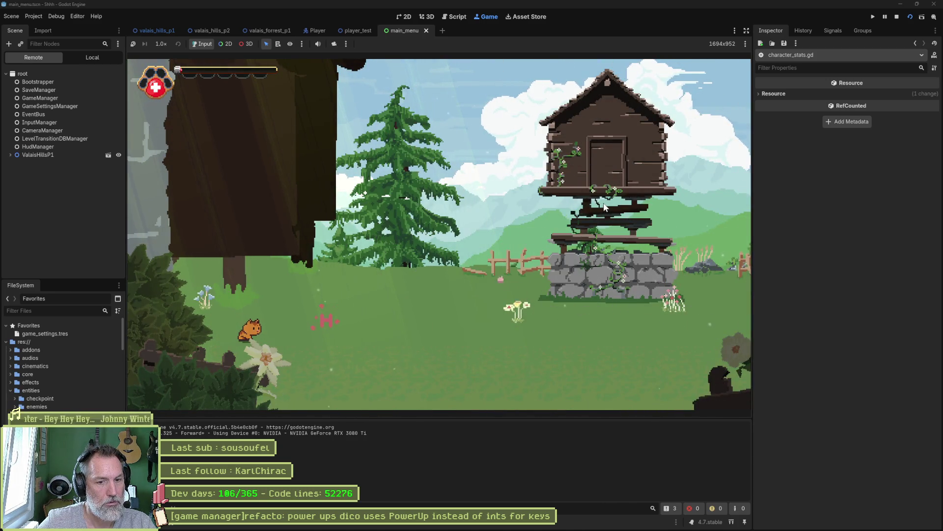
key("Right")
key("Right")
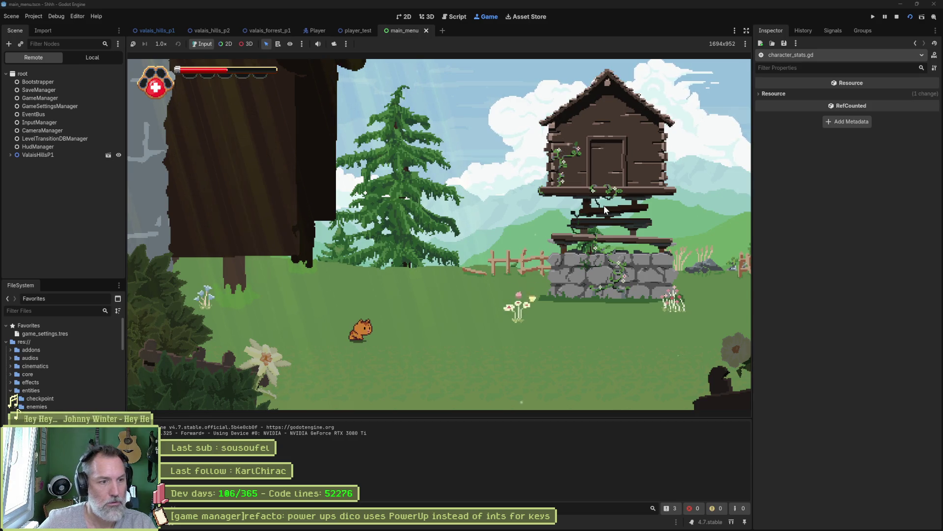
key("F8")
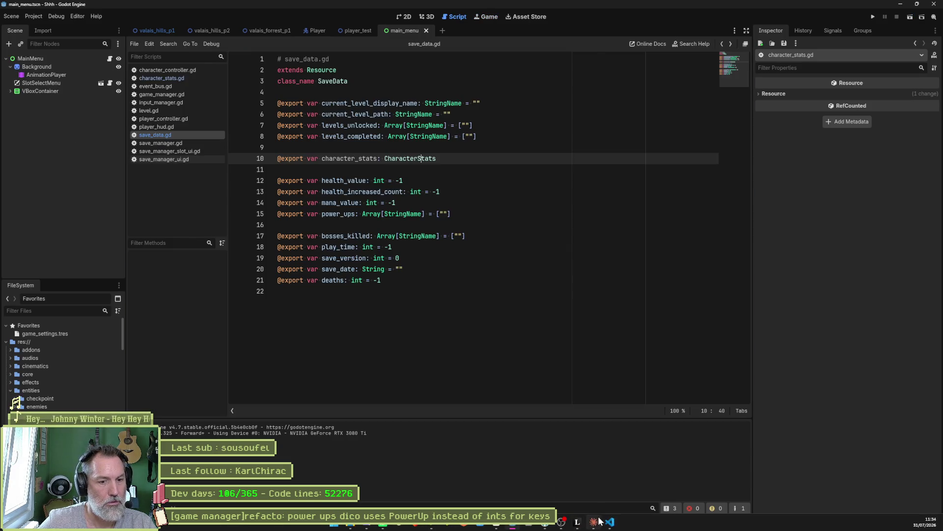
left_click(610, 522)
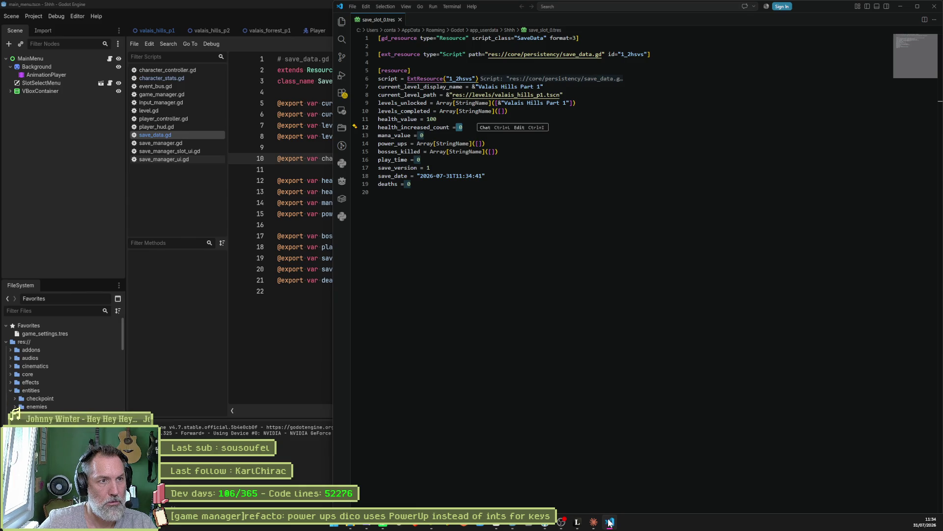
left_click(316, 206)
mouse_move(377, 217)
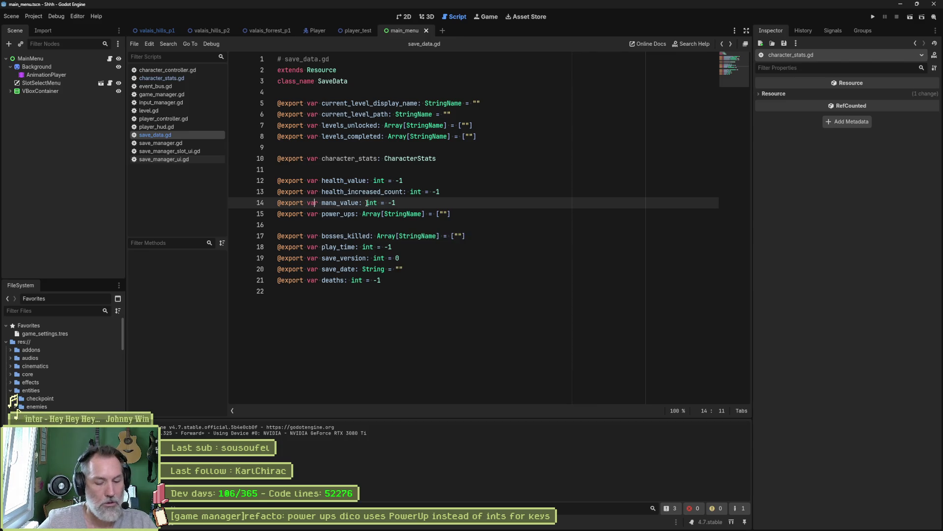
Go to save() in save_manager.gd and open the ResourceSaver.save documentation.
left_click(164, 143)
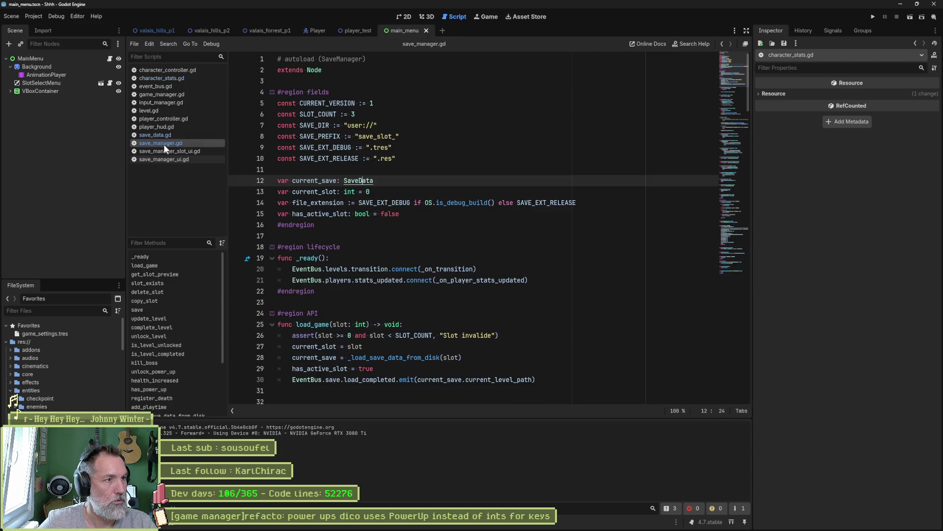
left_click(171, 310)
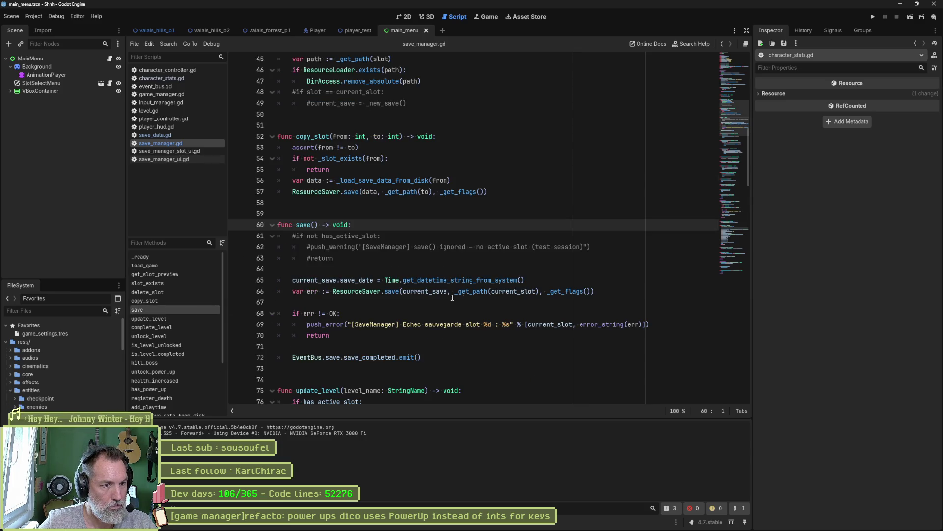
left_click(393, 293)
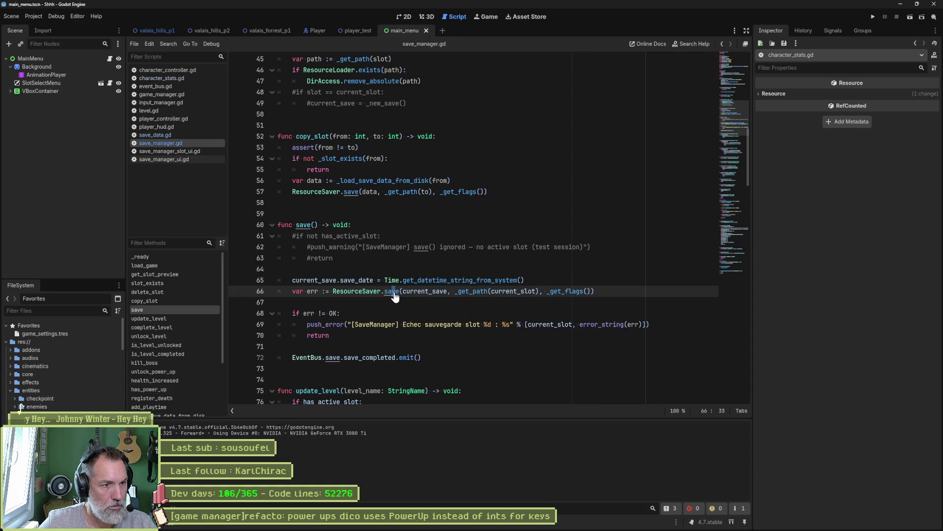
left_click(393, 294, "ctrl")
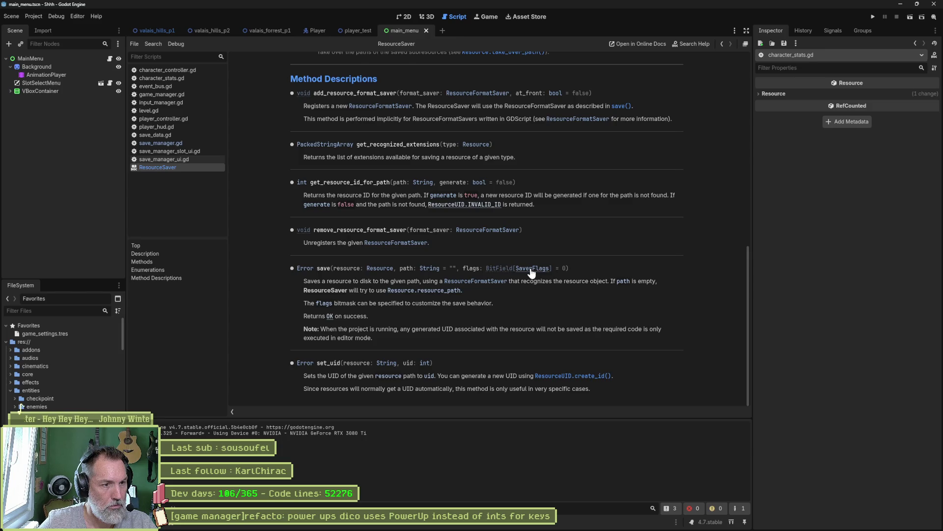
Check the SaverFlags enumeration, highlight FLAG_REPLACE_SUBRESOURCE_PATHS, then close the ResourceSaver help.
left_click(530, 268)
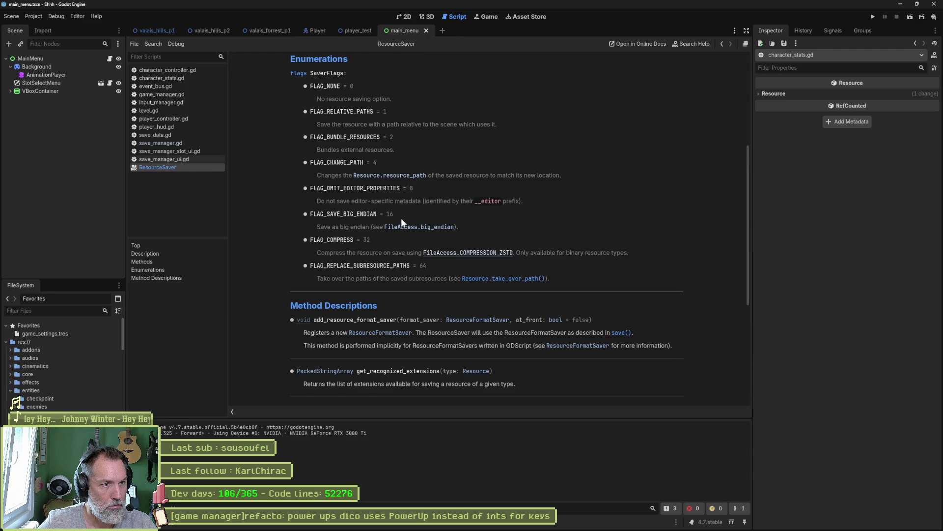
left_click_drag(310, 266, 411, 268)
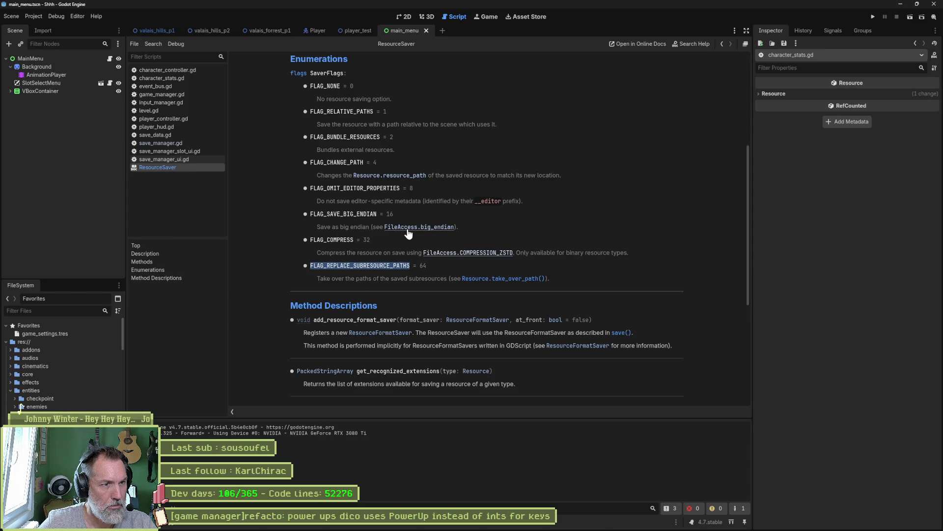
left_click(513, 225)
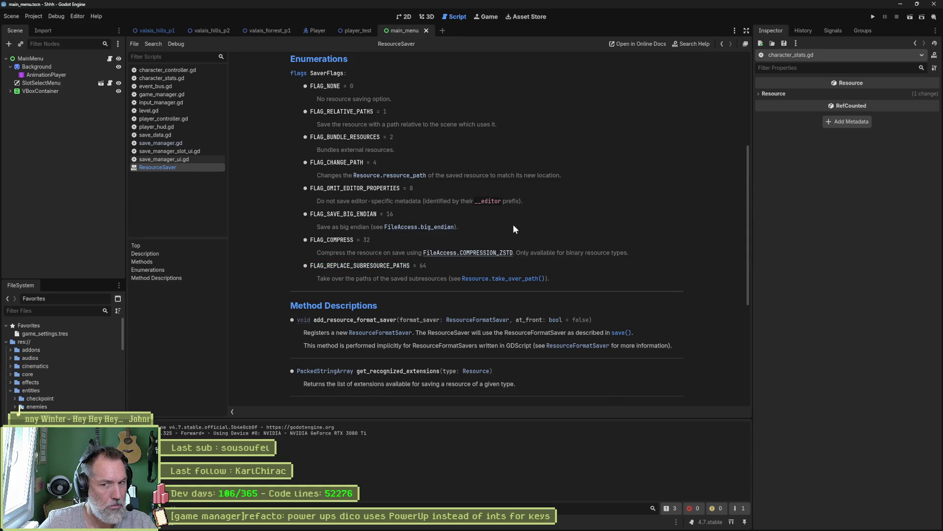
key("ctrl+w")
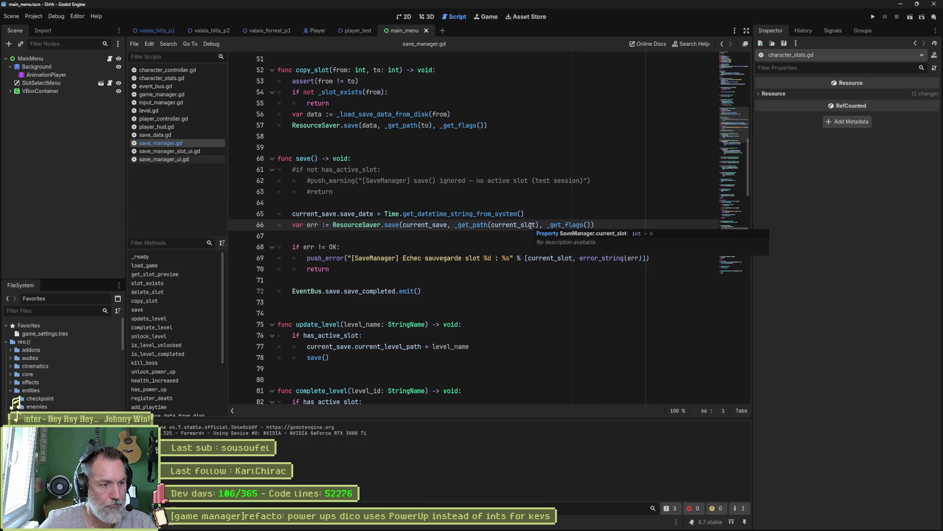
In save_data.gd, append '= CharacterStats.new()' to the character_stats declaration, then run the project.
left_click(181, 133)
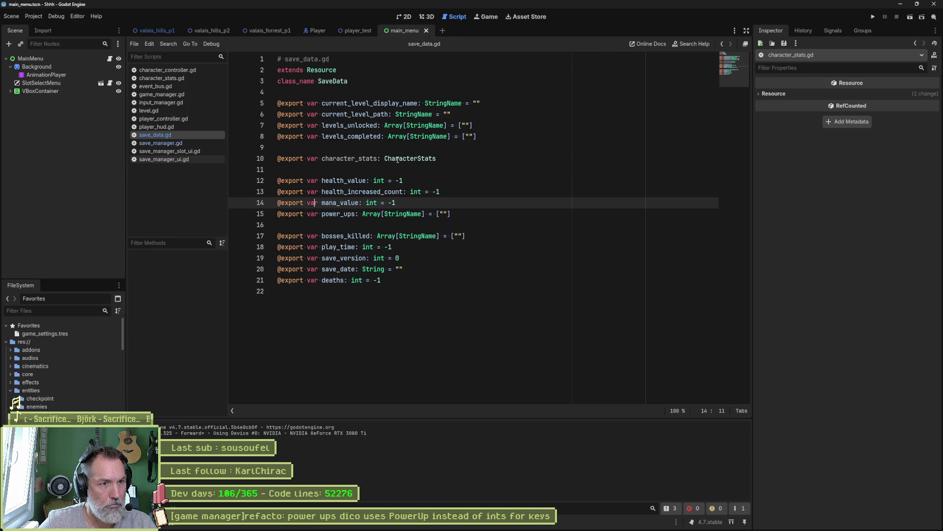
left_click(438, 158)
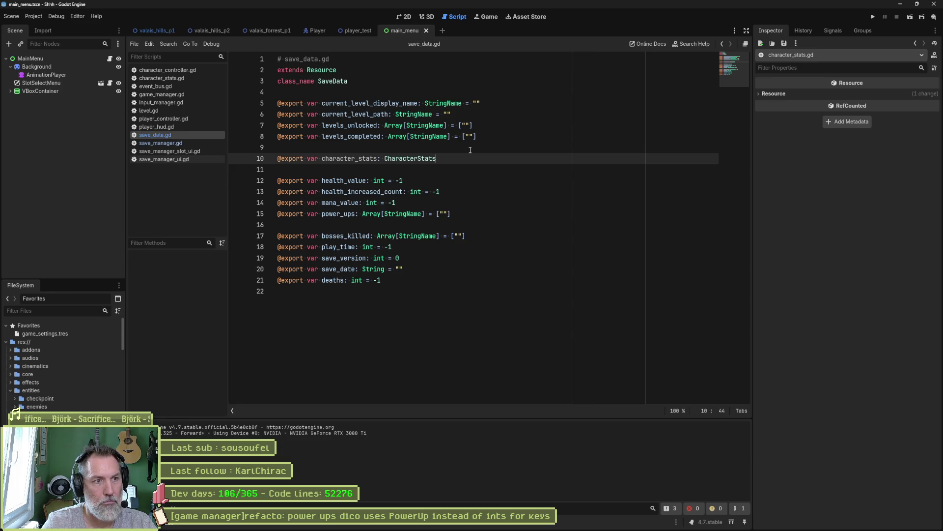
type("= ")
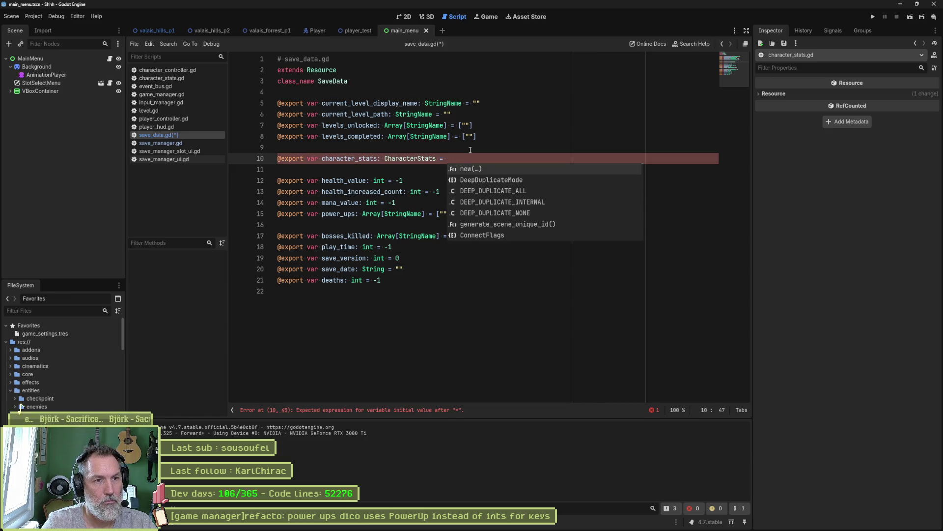
type("Chaa")
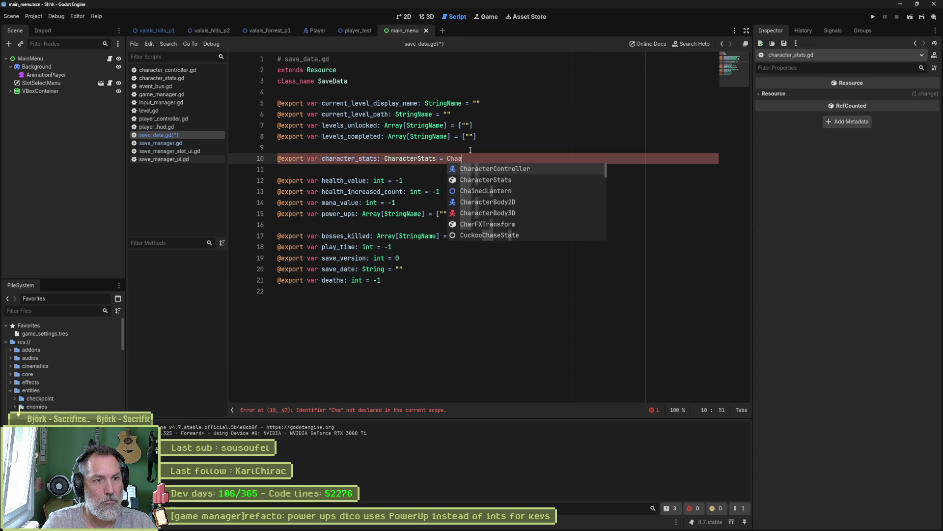
key("BackSpace")
key("Down")
key("Return")
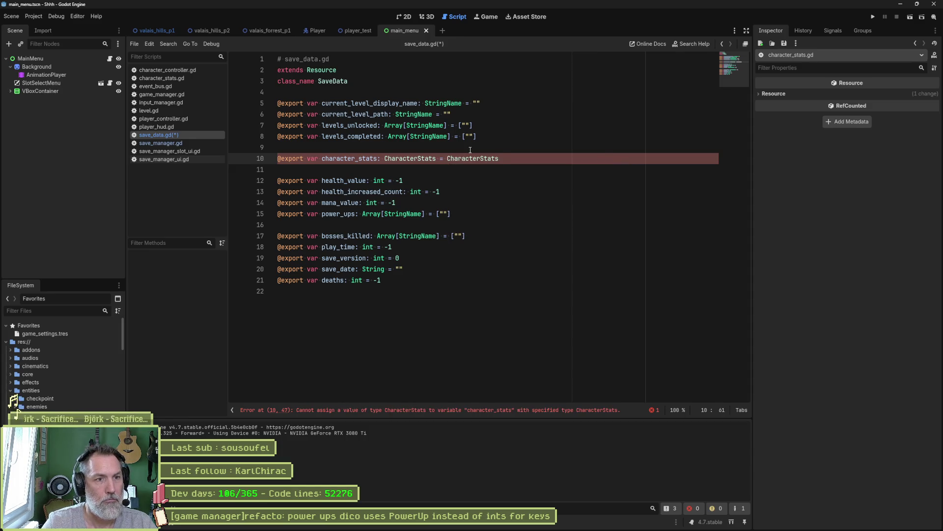
type(".new(")
key("F5")
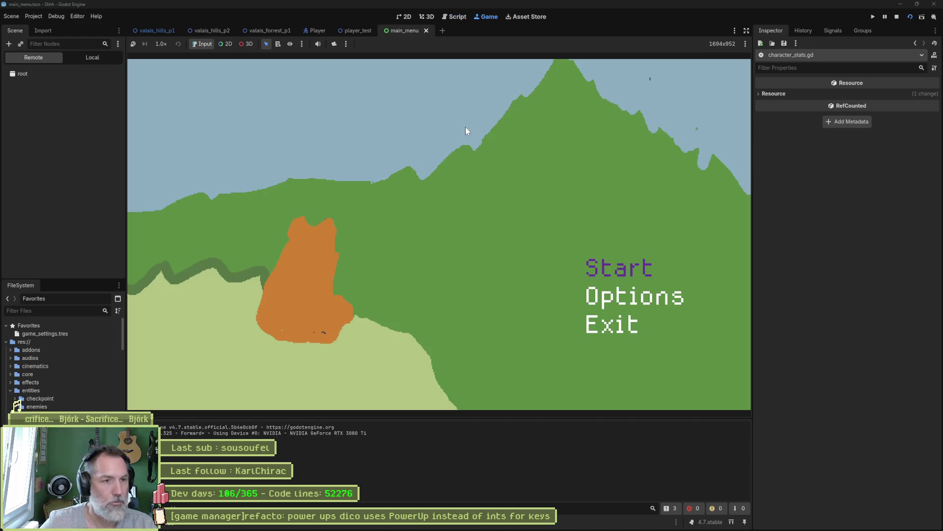
Start a new game in the first slot and run and jump the cat into the next level.
key("Return")
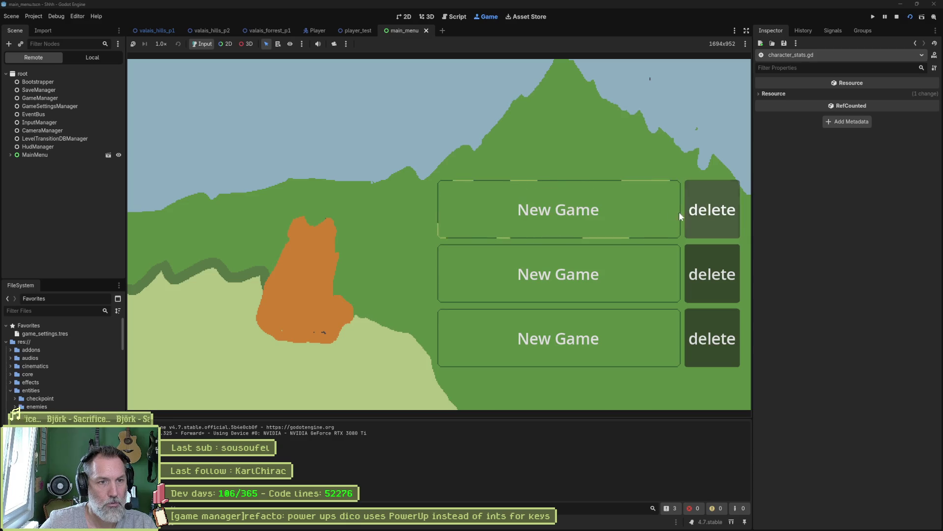
left_click(627, 212)
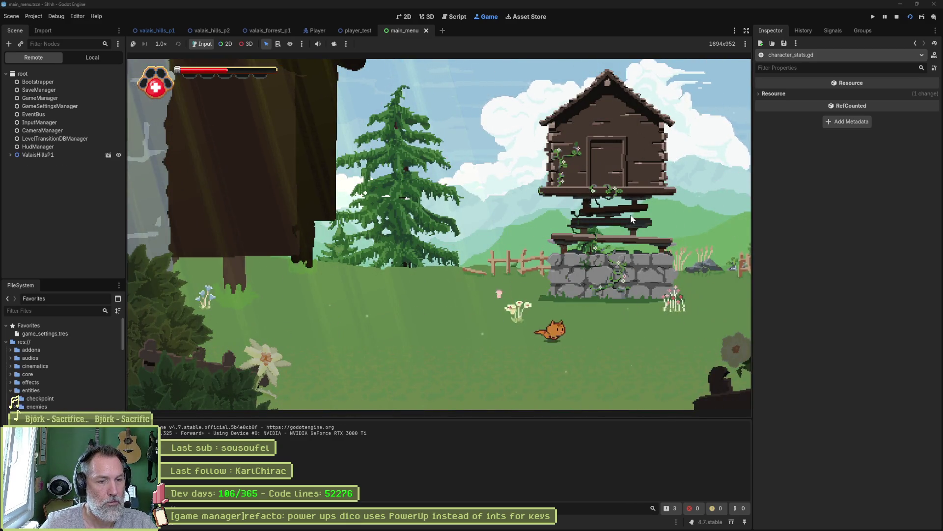
key("Right")
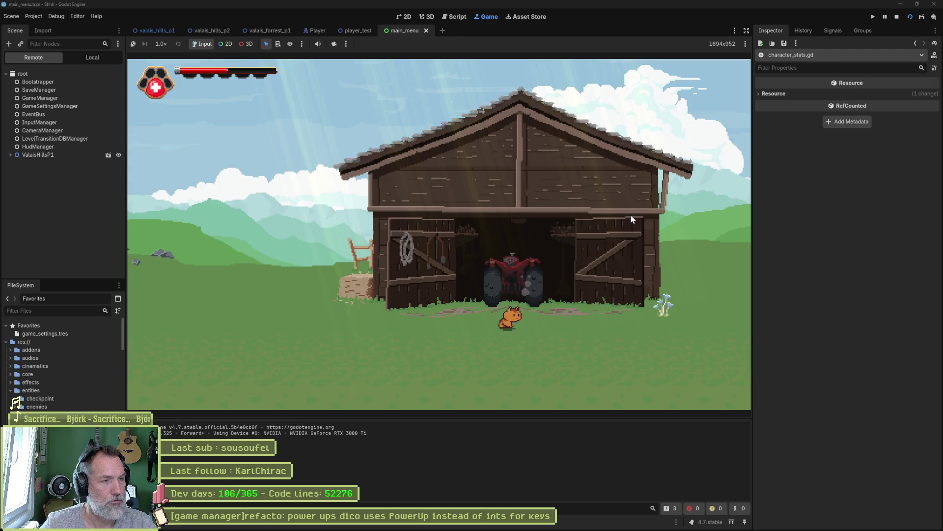
key("Right")
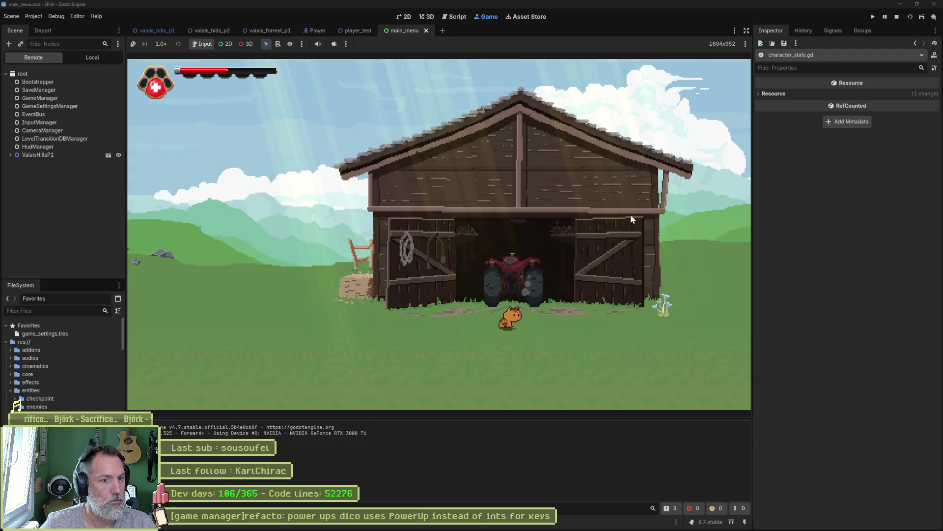
key("space")
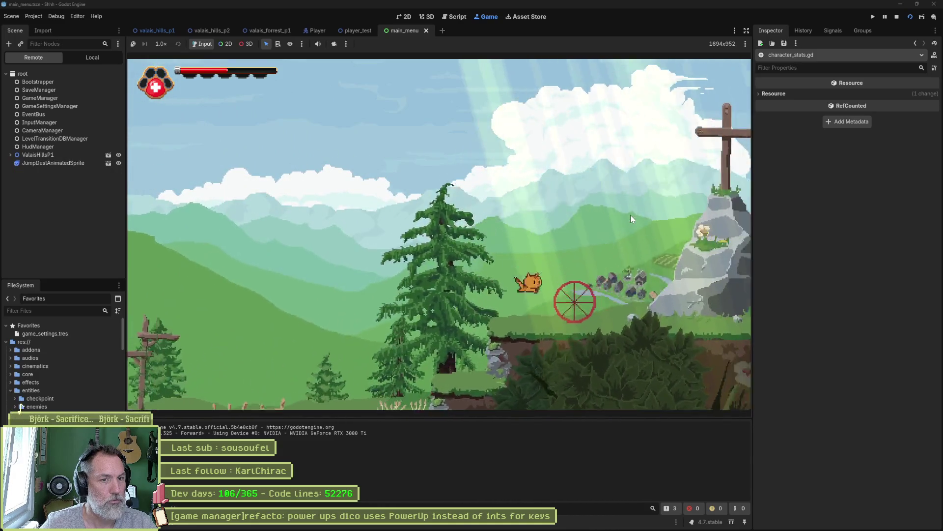
key("space")
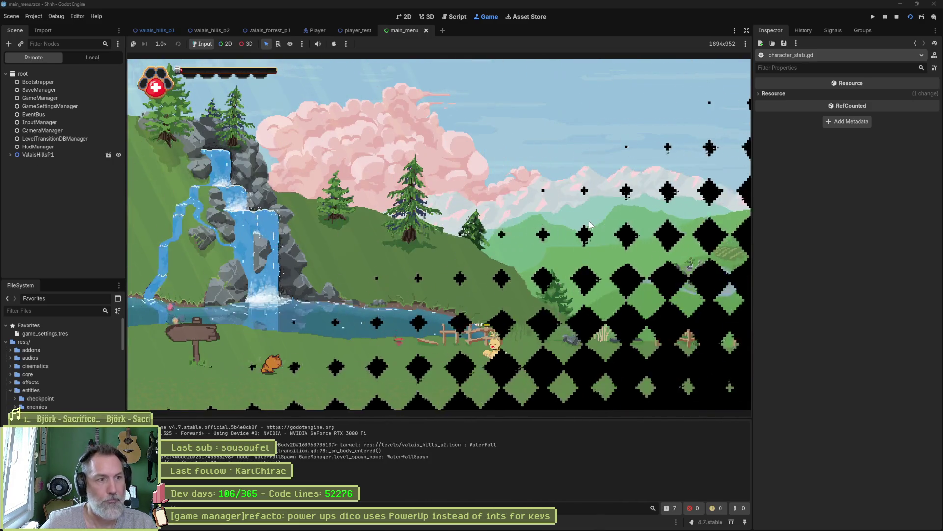
Restart the game and load the saved Valais Hills Part 2 slot.
key("F6")
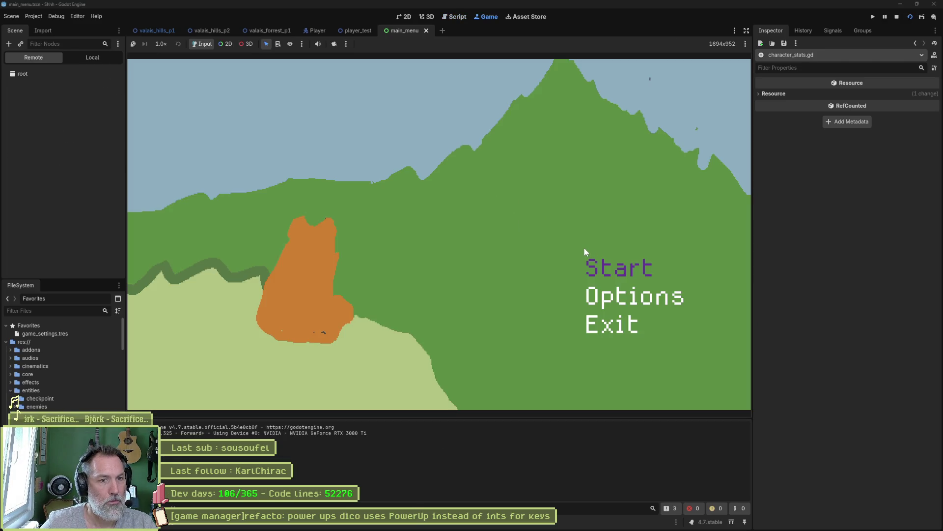
left_click(585, 250)
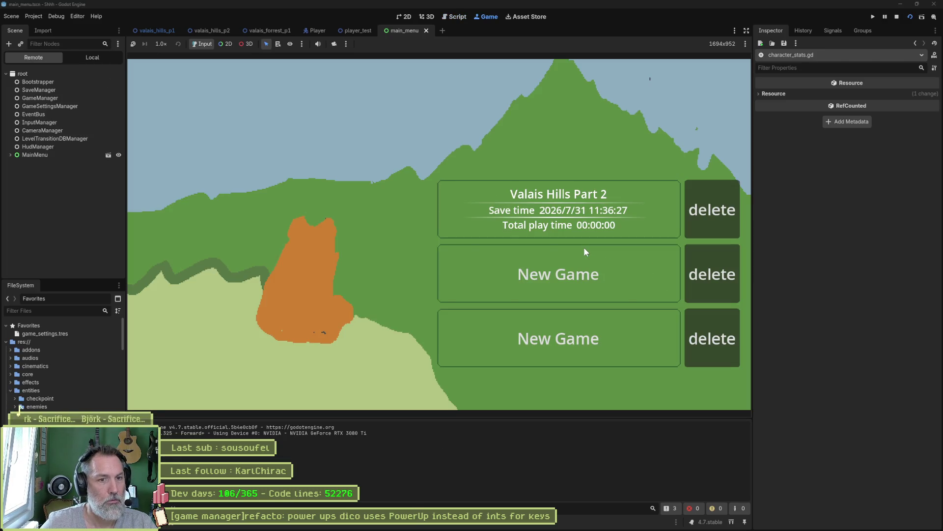
left_click(584, 249)
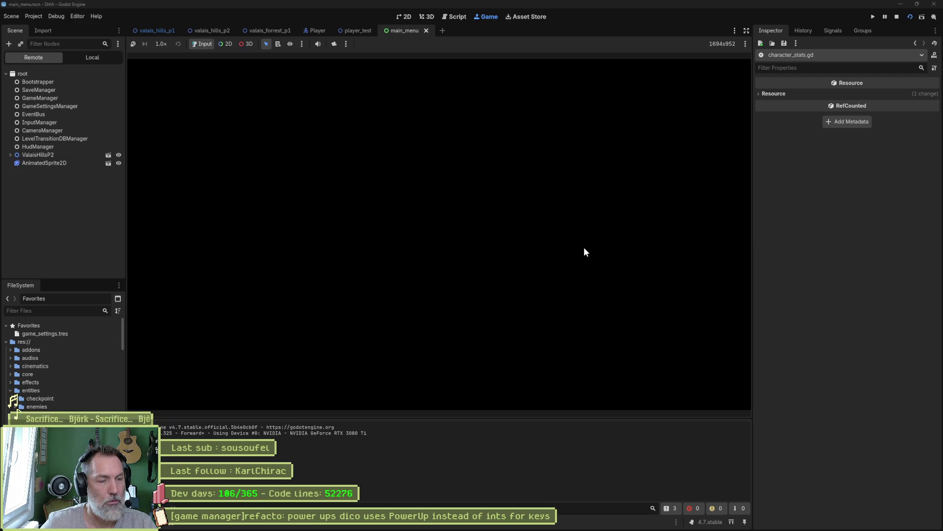